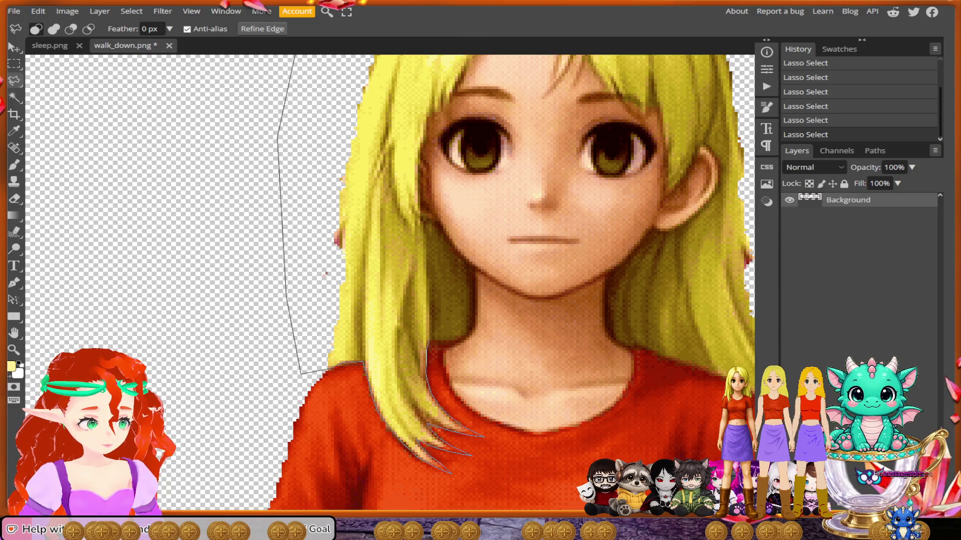
Lasso-trace the face outline from the chin, past the left eyebrow, along the hairline and down the right cheek.
{"action": "left_click_drag", "start_coordinate": [440, 343], "coordinate": [449, 342]}
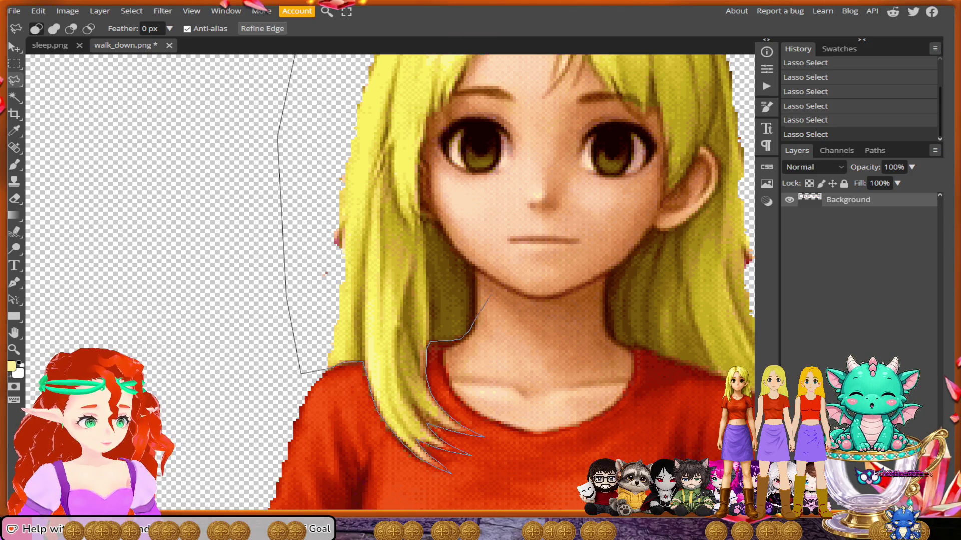
{"action": "scroll", "coordinate": [451, 350], "scroll_direction": "up", "scroll_amount": 3}
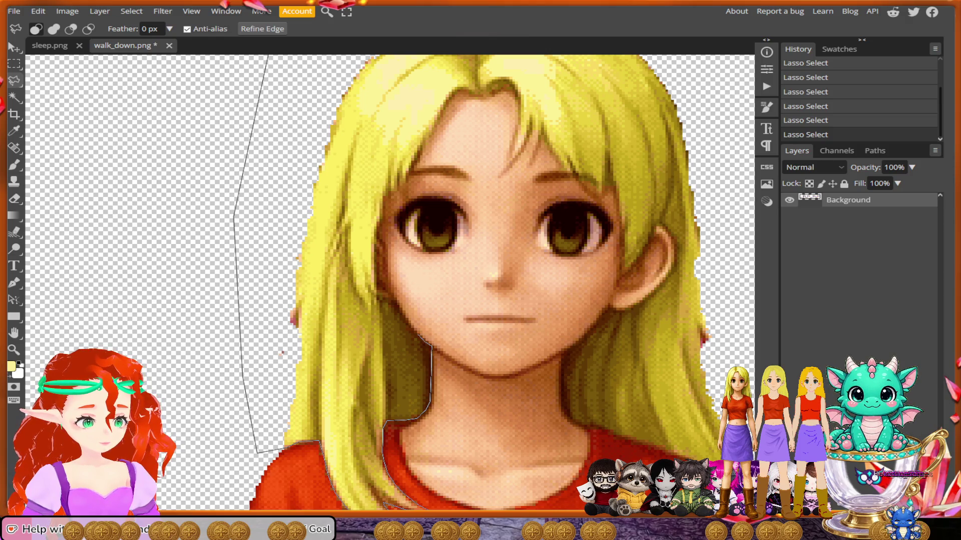
{"action": "left_click_drag", "start_coordinate": [414, 328], "coordinate": [401, 313]}
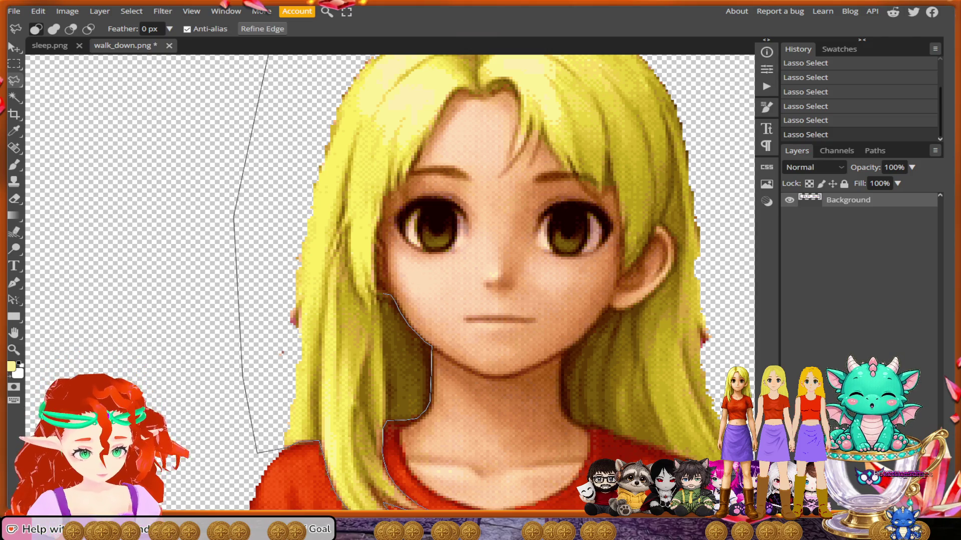
{"action": "left_click_drag", "start_coordinate": [371, 275], "coordinate": [373, 246]}
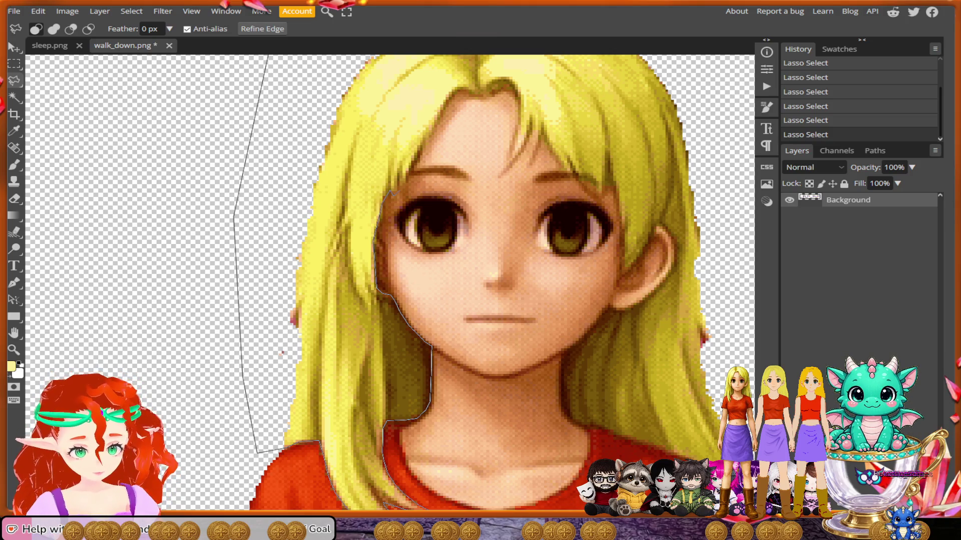
{"action": "mouse_move", "coordinate": [403, 193]}
{"action": "left_mouse_down"}
{"action": "mouse_move", "coordinate": [436, 138]}
{"action": "mouse_move", "coordinate": [395, 235]}
{"action": "mouse_move", "coordinate": [404, 213]}
{"action": "left_mouse_up"}
{"action": "scroll", "coordinate": [435, 137], "scroll_direction": "up", "scroll_amount": 3}
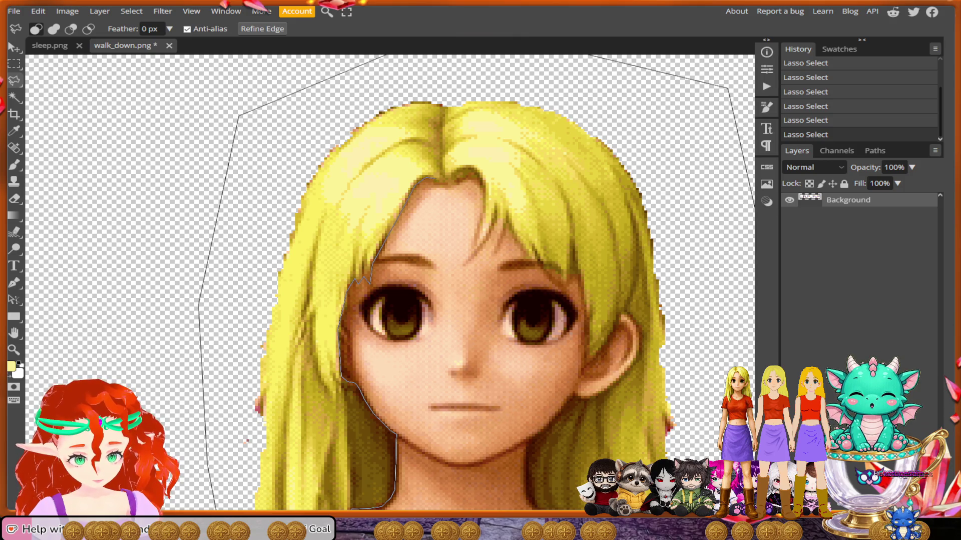
{"action": "left_click_drag", "start_coordinate": [452, 188], "coordinate": [456, 183]}
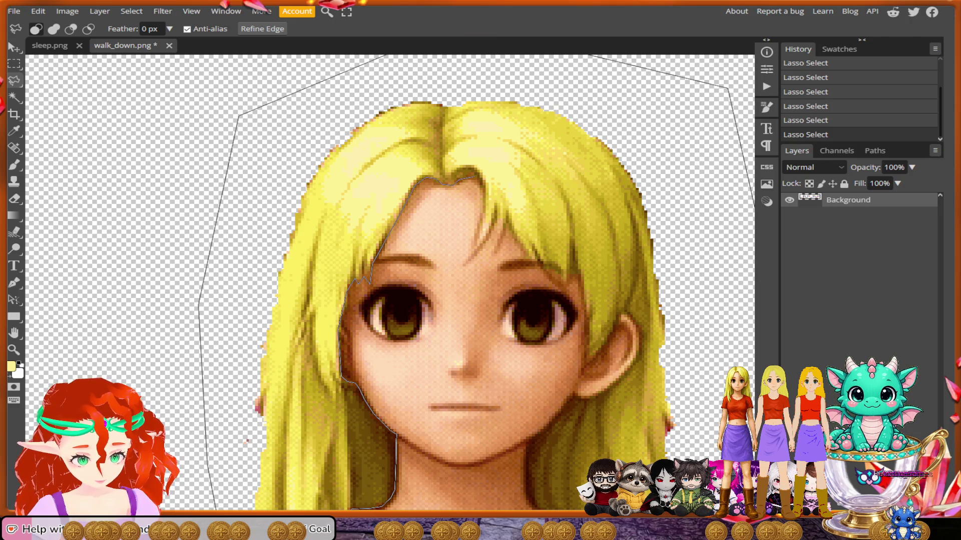
{"action": "mouse_move", "coordinate": [475, 178]}
{"action": "left_mouse_down"}
{"action": "mouse_move", "coordinate": [481, 215]}
{"action": "mouse_move", "coordinate": [465, 267]}
{"action": "mouse_move", "coordinate": [484, 235]}
{"action": "mouse_move", "coordinate": [496, 233]}
{"action": "mouse_move", "coordinate": [491, 259]}
{"action": "mouse_move", "coordinate": [508, 230]}
{"action": "left_mouse_up"}
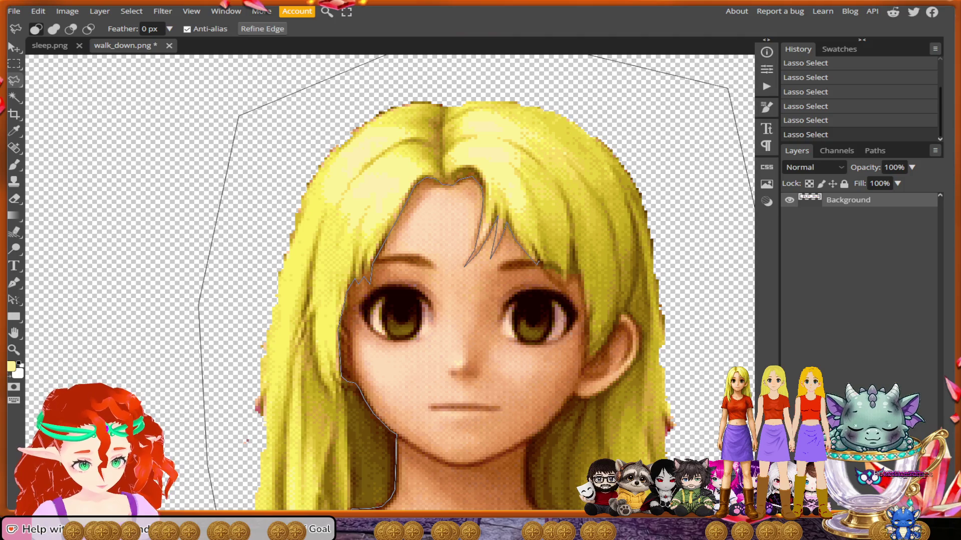
{"action": "mouse_move", "coordinate": [539, 264]}
{"action": "left_mouse_down"}
{"action": "mouse_move", "coordinate": [569, 289]}
{"action": "mouse_move", "coordinate": [570, 276]}
{"action": "mouse_move", "coordinate": [581, 282]}
{"action": "left_mouse_up"}
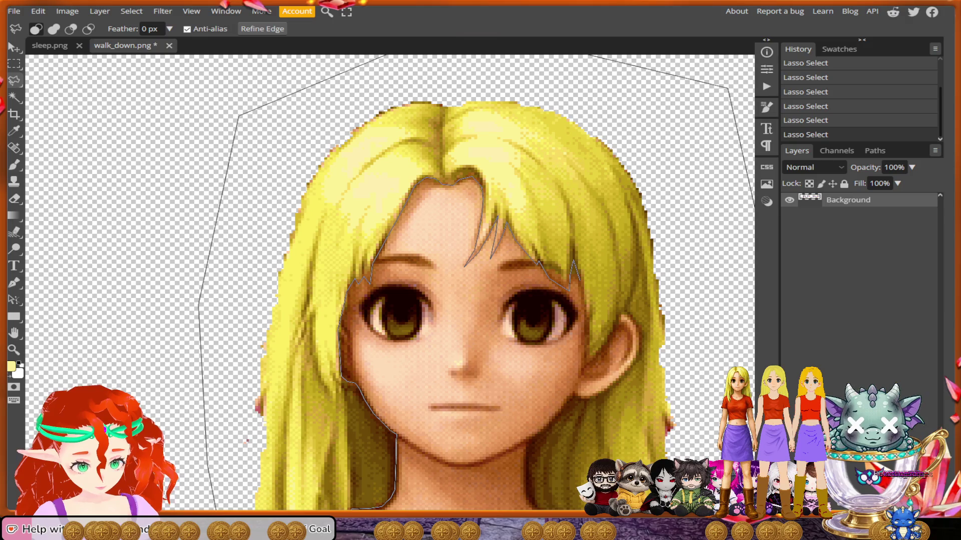
{"action": "left_click_drag", "start_coordinate": [585, 324], "coordinate": [581, 377]}
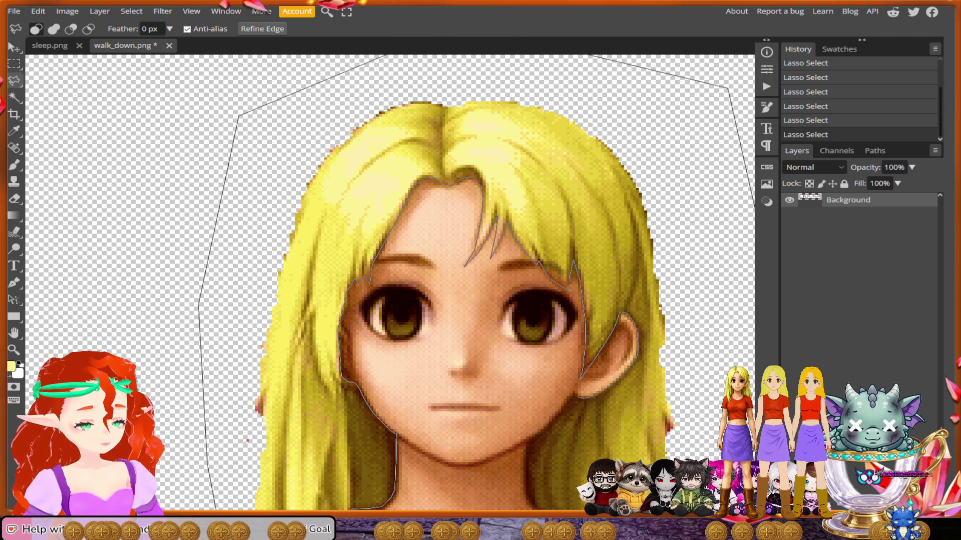
{"action": "scroll", "coordinate": [390, 285], "scroll_direction": "down", "scroll_amount": 3}
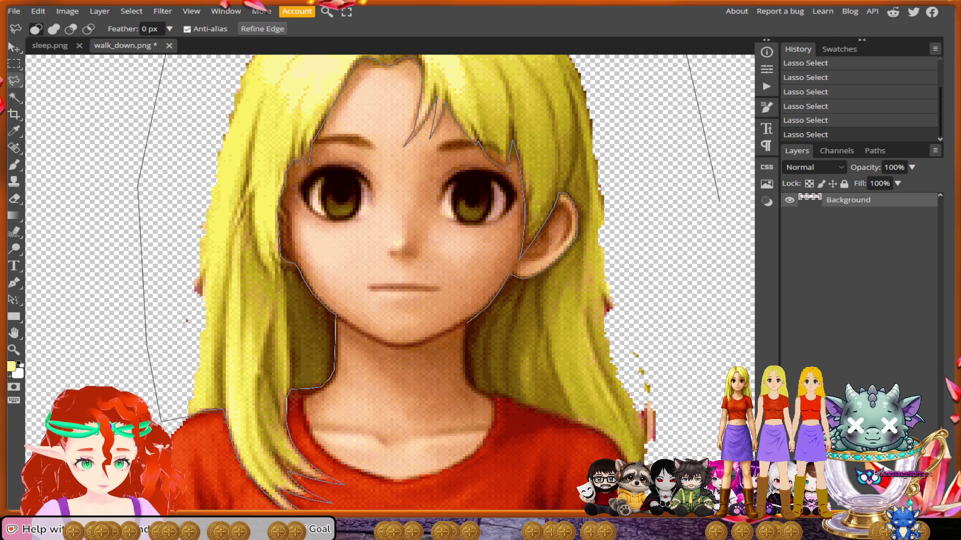
Add straight points down the right of the chin and neck, then close the face selection.
{"action": "left_click", "coordinate": [466, 324]}
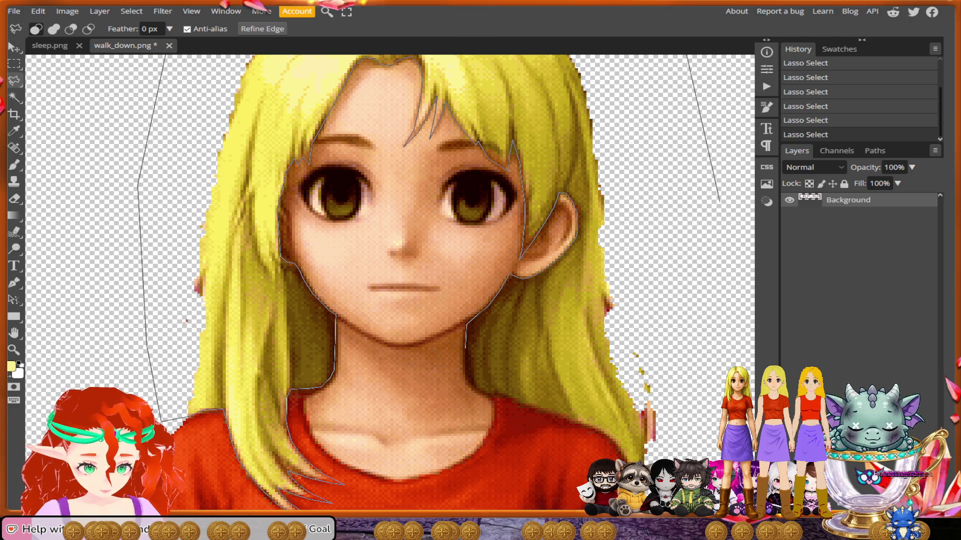
{"action": "left_click", "coordinate": [467, 369]}
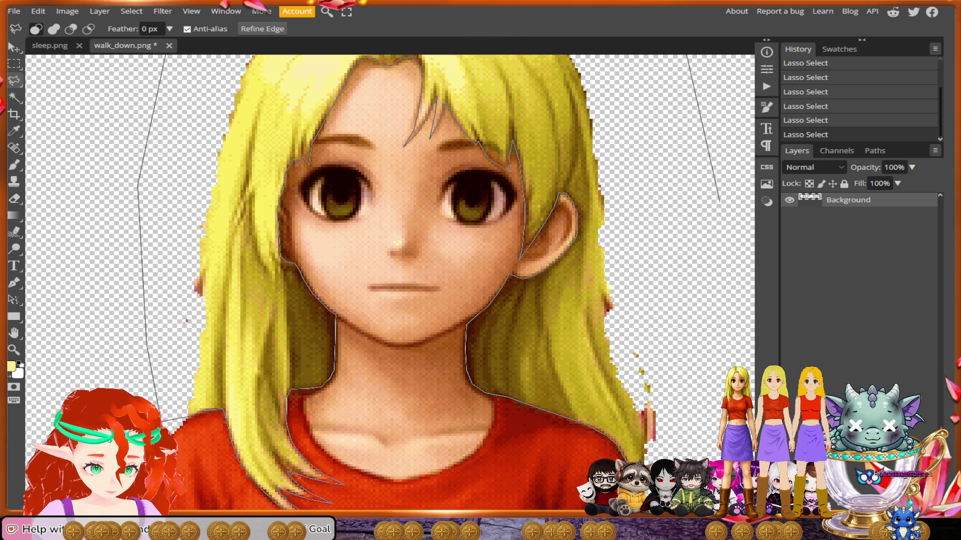
{"action": "left_click", "coordinate": [716, 330]}
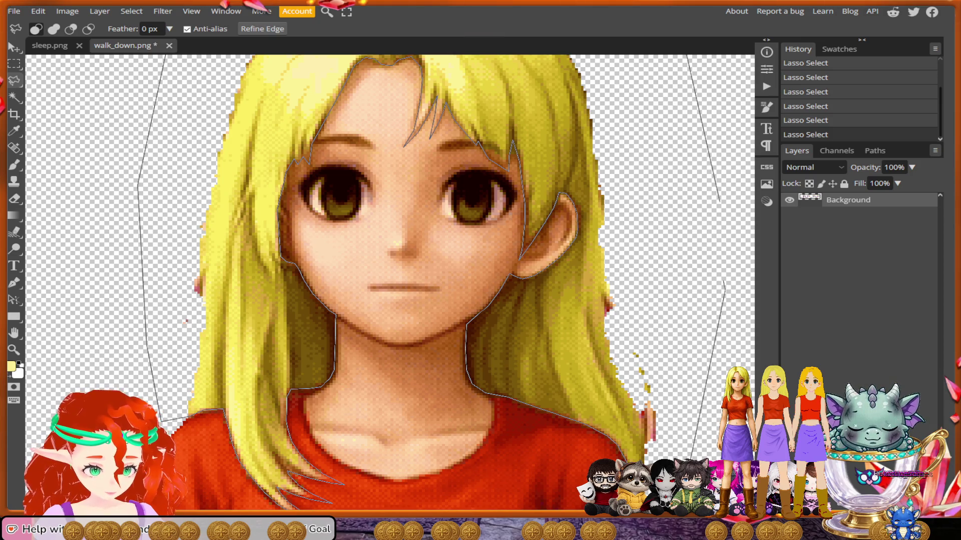
{"action": "left_click", "coordinate": [726, 285]}
{"action": "left_click", "coordinate": [723, 225]}
Zoom out and pan to bring the whole blonde figure back into view.
{"action": "scroll", "coordinate": [60, 284], "scroll_direction": "down", "scroll_amount": 5}
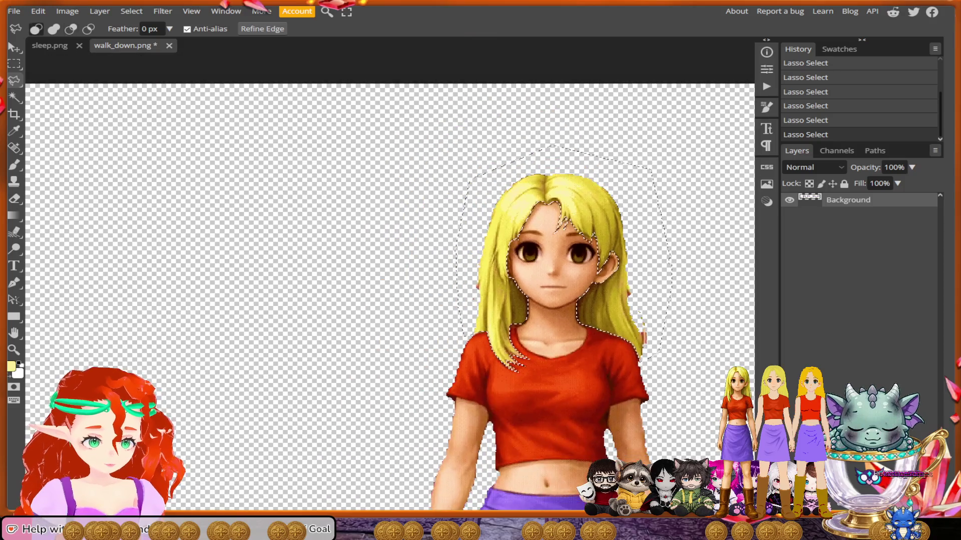
{"action": "scroll", "coordinate": [390, 295], "scroll_direction": "left", "scroll_amount": 5}
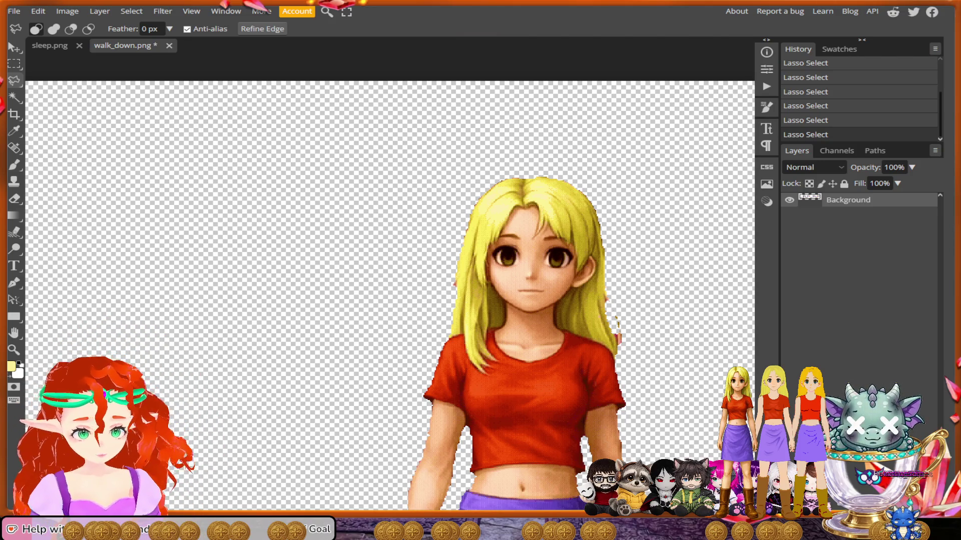
Frame the girl's head on the canvas and begin a new lasso outline around it.
{"action": "scroll", "coordinate": [389, 283], "scroll_direction": "down", "scroll_amount": 4}
{"action": "scroll", "coordinate": [389, 282], "scroll_direction": "up", "scroll_amount": 2}
{"action": "scroll", "coordinate": [389, 282], "scroll_direction": "down", "scroll_amount": 8}
{"action": "scroll", "coordinate": [389, 283], "scroll_direction": "up", "scroll_amount": 4}
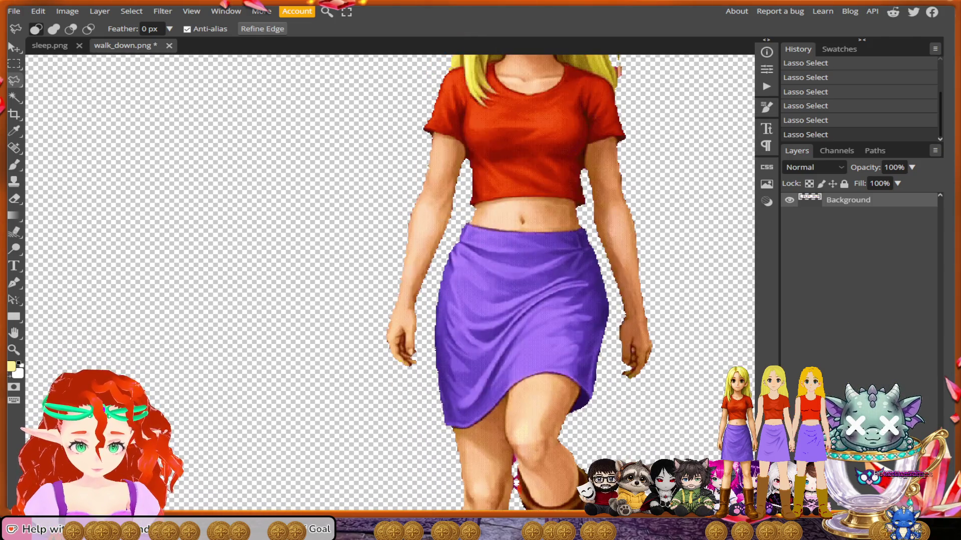
{"action": "scroll", "coordinate": [390, 283], "scroll_direction": "up", "scroll_amount": 3}
{"action": "scroll", "coordinate": [389, 283], "scroll_direction": "right", "scroll_amount": 6}
{"action": "scroll", "coordinate": [389, 283], "scroll_direction": "right", "scroll_amount": 2}
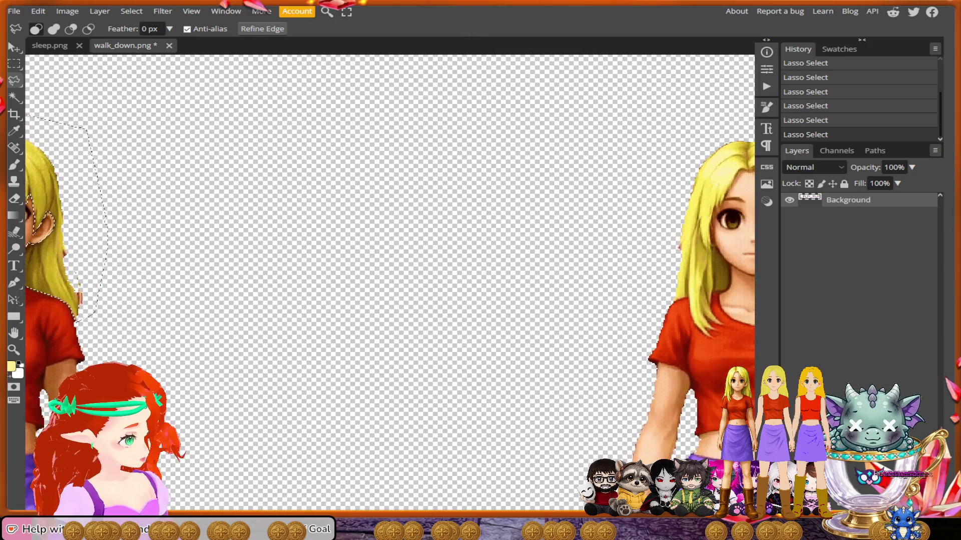
{"action": "scroll", "coordinate": [390, 283], "scroll_direction": "up", "scroll_amount": 1}
{"action": "scroll", "coordinate": [389, 283], "scroll_direction": "left", "scroll_amount": 7}
{"action": "scroll", "coordinate": [389, 283], "scroll_direction": "left", "scroll_amount": 5}
{"action": "scroll", "coordinate": [389, 282], "scroll_direction": "right", "scroll_amount": 6}
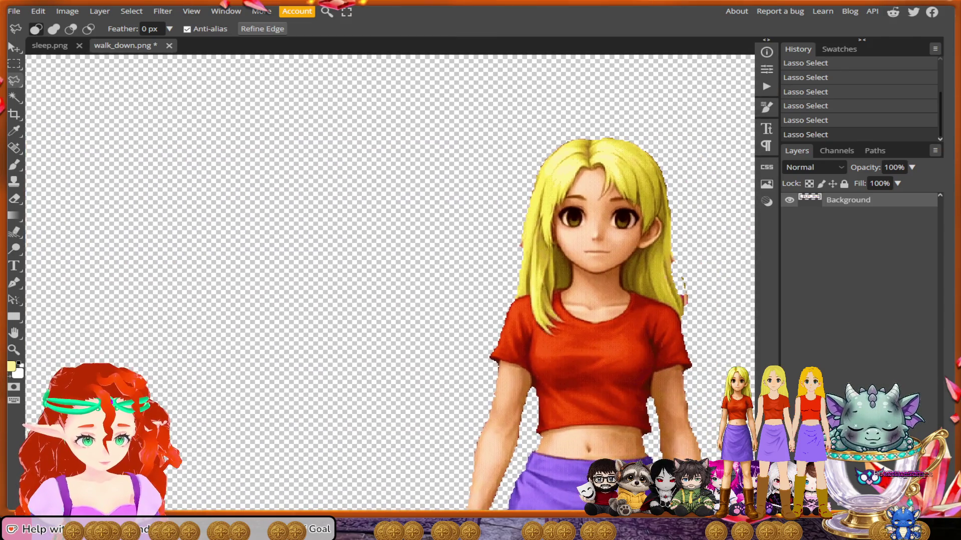
{"action": "mouse_move", "coordinate": [607, 280]}
{"action": "left_mouse_down"}
{"action": "mouse_move", "coordinate": [587, 166]}
{"action": "mouse_move", "coordinate": [486, 125]}
{"action": "mouse_move", "coordinate": [396, 175]}
{"action": "mouse_move", "coordinate": [381, 267]}
{"action": "mouse_move", "coordinate": [389, 308]}
{"action": "mouse_move", "coordinate": [410, 324]}
{"action": "left_mouse_up"}
Trace the outline up from the collar along the neck and right cheek, then switch to subtract mode.
{"action": "scroll", "coordinate": [409, 323], "scroll_direction": "up", "scroll_amount": 2}
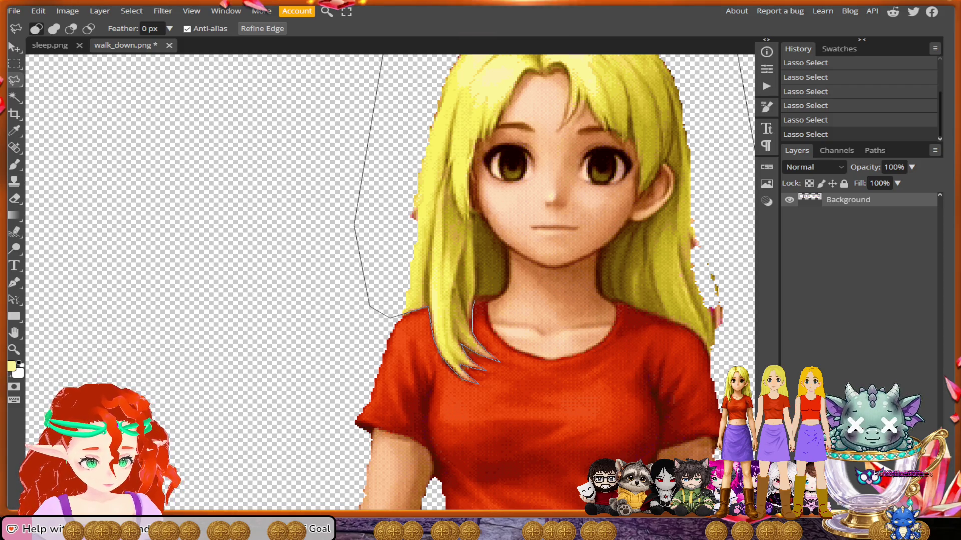
{"action": "mouse_move", "coordinate": [473, 310]}
{"action": "left_mouse_down"}
{"action": "mouse_move", "coordinate": [476, 299]}
{"action": "mouse_move", "coordinate": [524, 304]}
{"action": "mouse_move", "coordinate": [480, 297]}
{"action": "mouse_move", "coordinate": [503, 292]}
{"action": "left_mouse_up"}
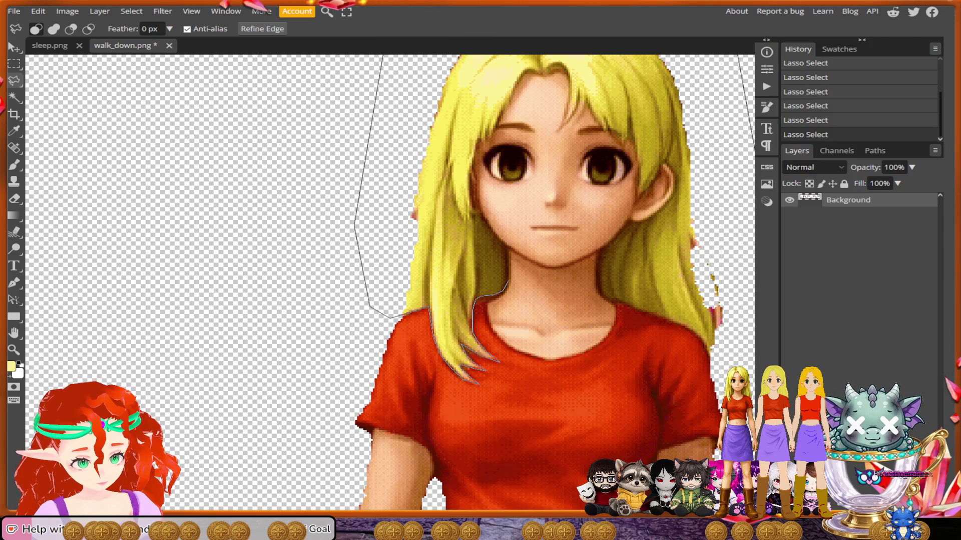
{"action": "left_click_drag", "start_coordinate": [509, 262], "coordinate": [508, 250]}
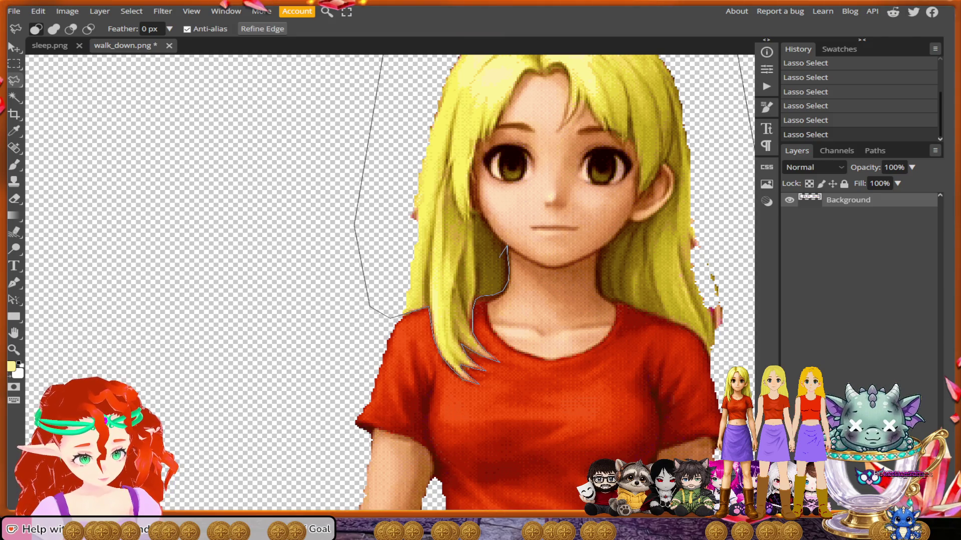
{"action": "scroll", "coordinate": [507, 246], "scroll_direction": "up", "scroll_amount": 3}
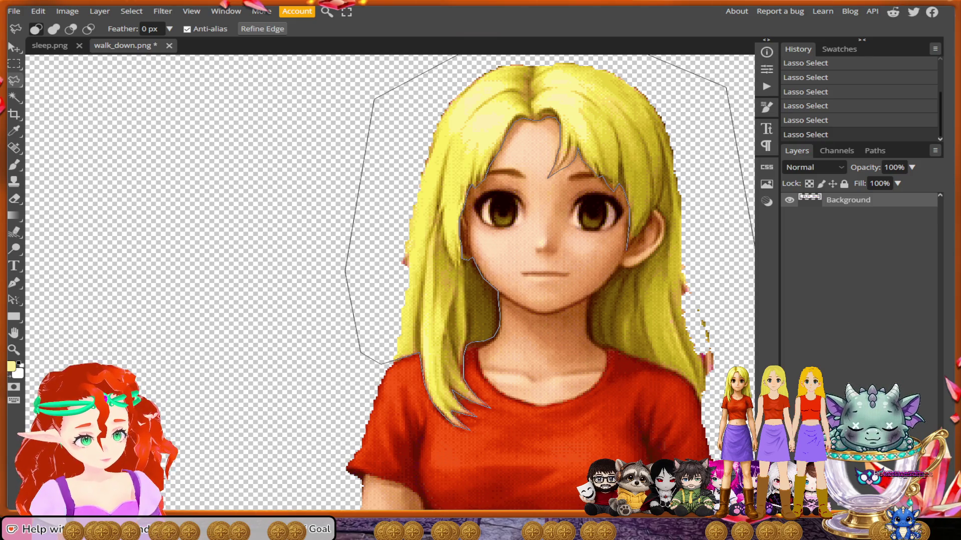
{"action": "left_click_drag", "start_coordinate": [627, 250], "coordinate": [634, 240]}
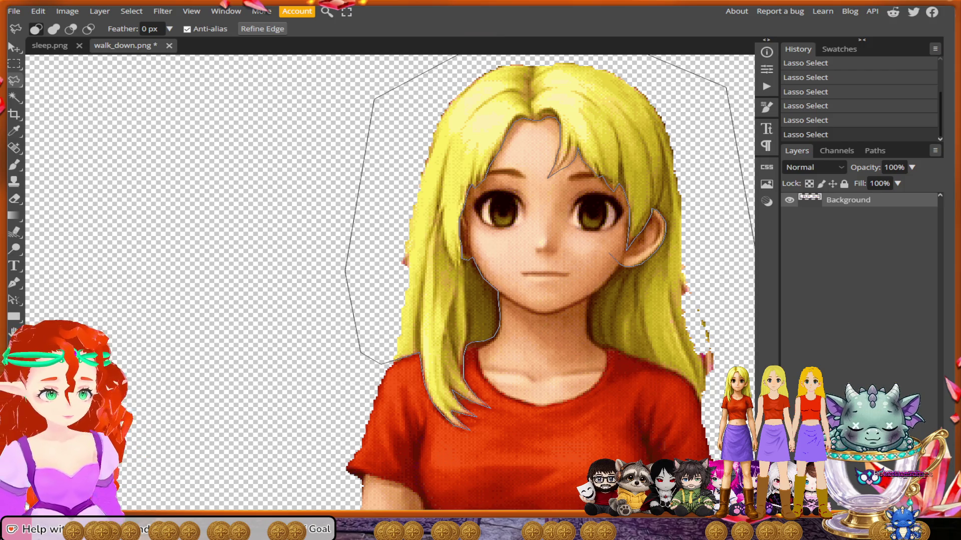
{"action": "key", "text": "alt"}
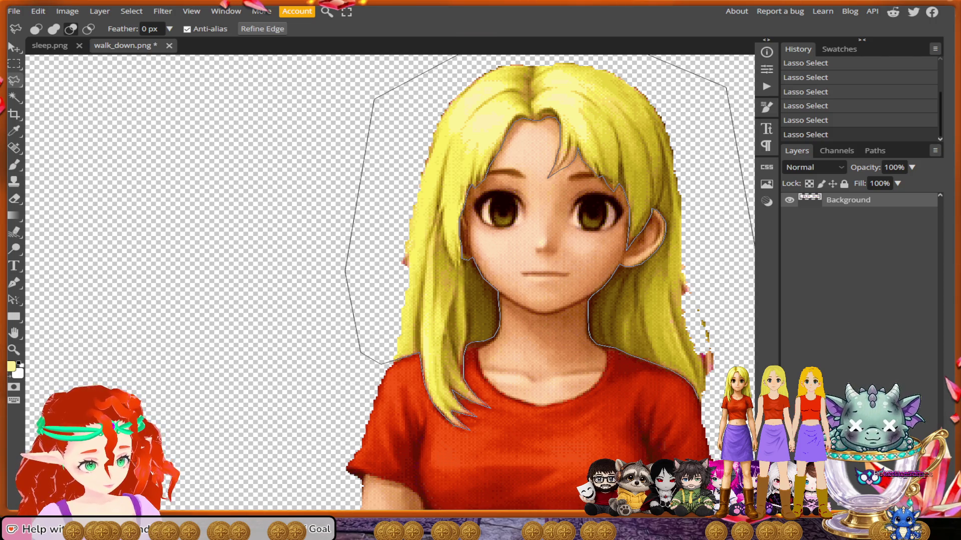
{"action": "scroll", "coordinate": [651, 325], "scroll_direction": "right", "scroll_amount": 2}
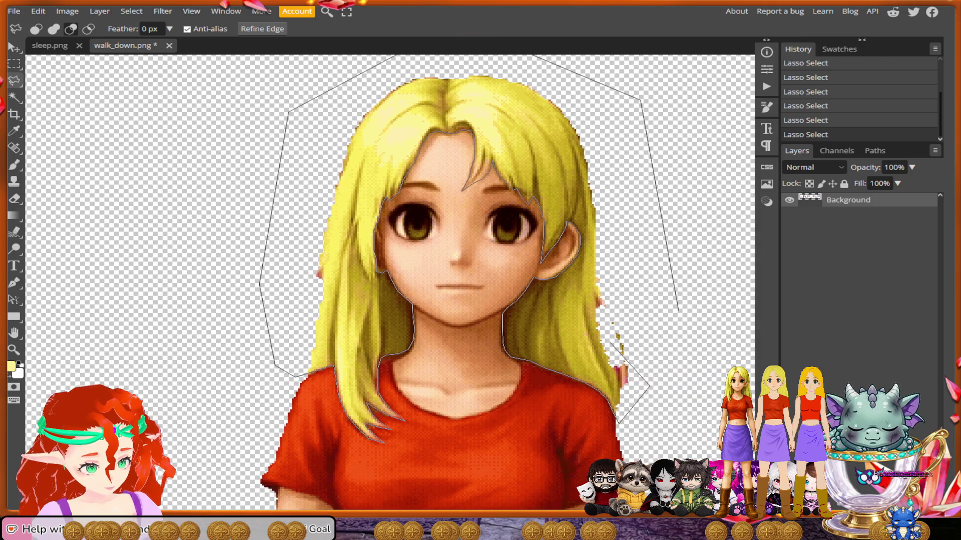
Close the hair selection beside the right shoulder, then zoom onto the right-hand figure's face.
{"action": "left_click", "coordinate": [683, 330]}
{"action": "left_click", "coordinate": [618, 422]}
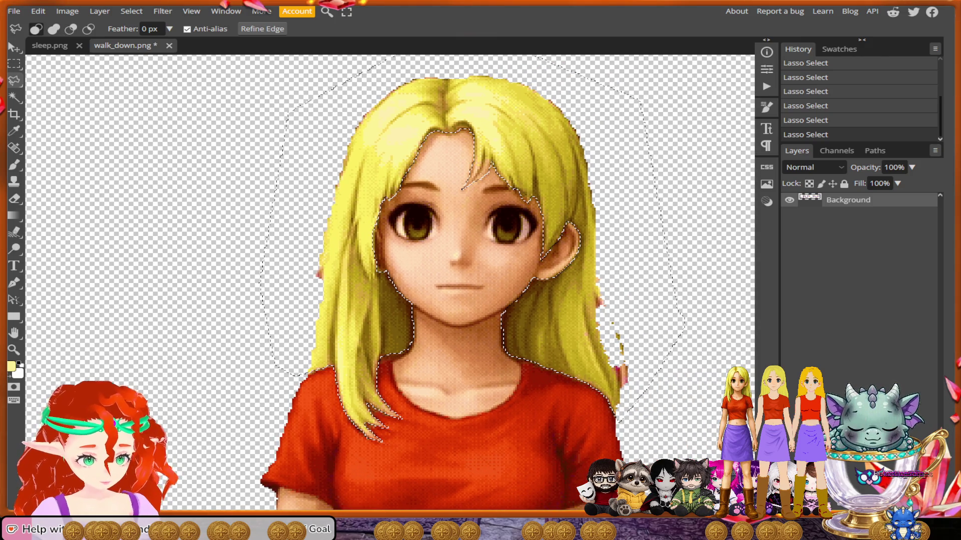
{"action": "scroll", "coordinate": [508, 244], "scroll_direction": "down", "scroll_amount": 5}
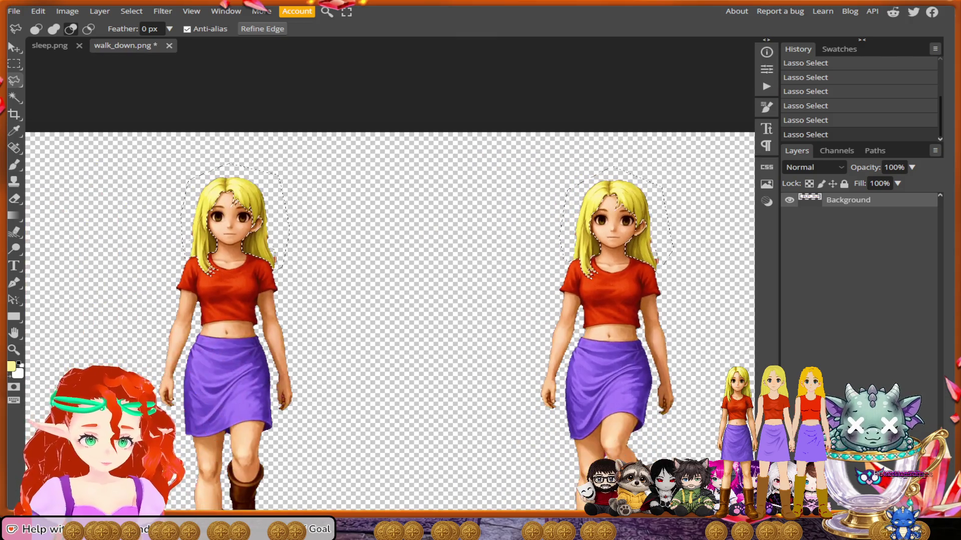
{"action": "scroll", "coordinate": [491, 255], "scroll_direction": "left", "scroll_amount": 3}
{"action": "scroll", "coordinate": [491, 255], "scroll_direction": "right", "scroll_amount": 2}
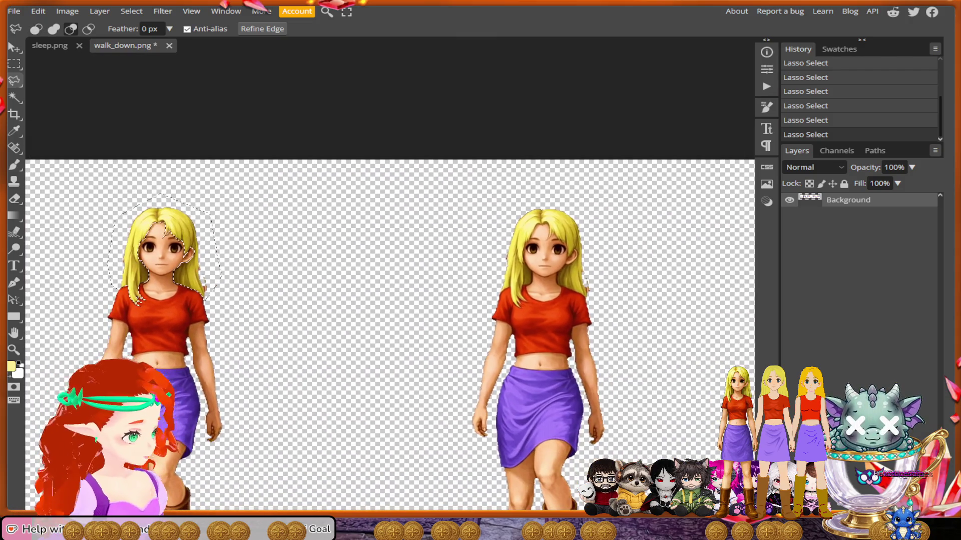
{"action": "scroll", "coordinate": [491, 256], "scroll_direction": "up", "scroll_amount": 3}
{"action": "scroll", "coordinate": [492, 255], "scroll_direction": "up", "scroll_amount": 3}
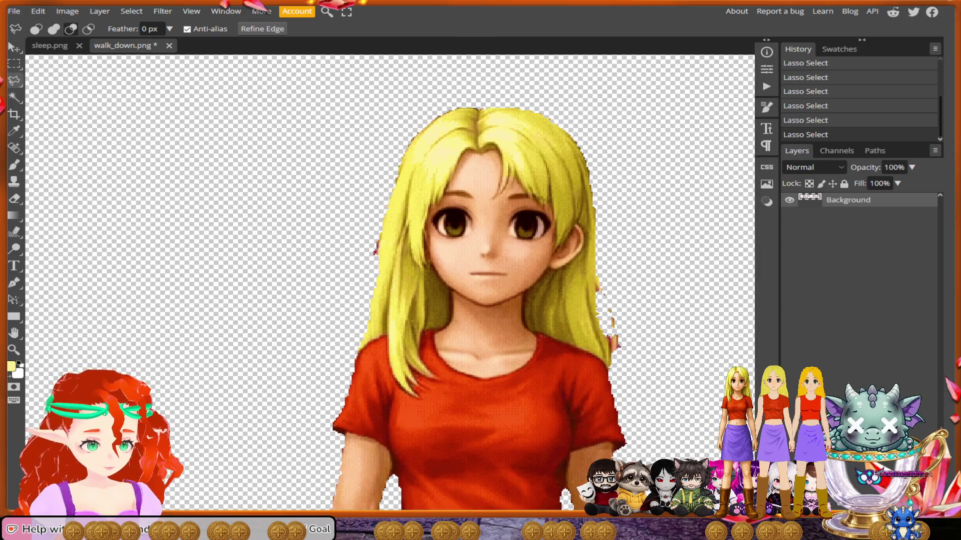
Start a lasso outline around the second girl's hair, anchoring points up her cheek edge.
{"action": "mouse_move", "coordinate": [637, 258]}
{"action": "left_mouse_down"}
{"action": "mouse_move", "coordinate": [626, 133]}
{"action": "mouse_move", "coordinate": [506, 86]}
{"action": "mouse_move", "coordinate": [401, 117]}
{"action": "mouse_move", "coordinate": [351, 253]}
{"action": "mouse_move", "coordinate": [345, 358]}
{"action": "mouse_move", "coordinate": [358, 353]}
{"action": "left_mouse_up"}
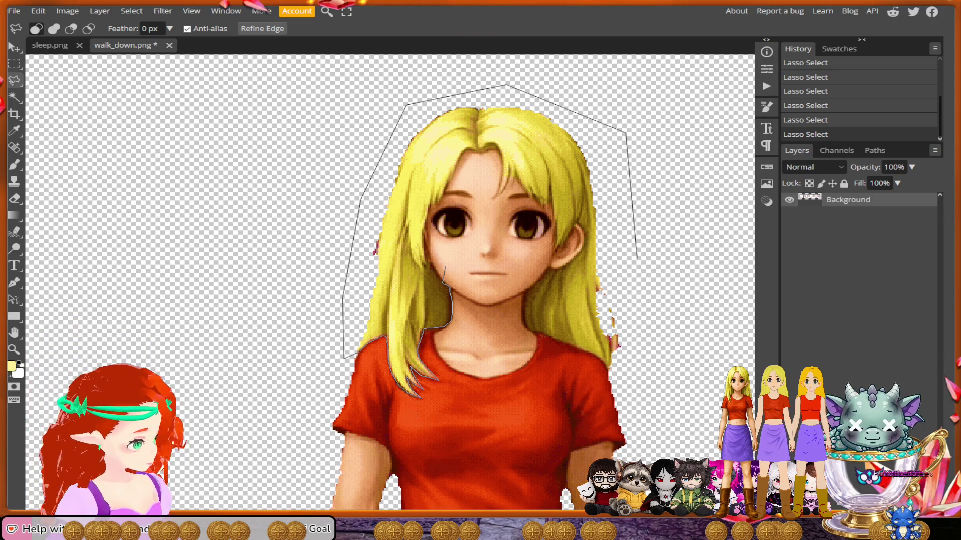
{"action": "key", "text": "alt"}
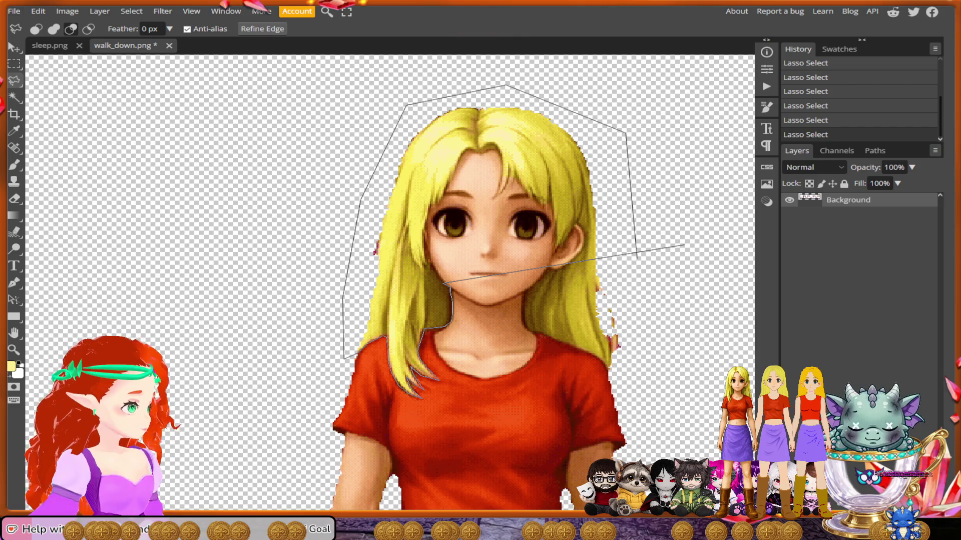
{"action": "scroll", "coordinate": [684, 246], "scroll_direction": "right", "scroll_amount": 1}
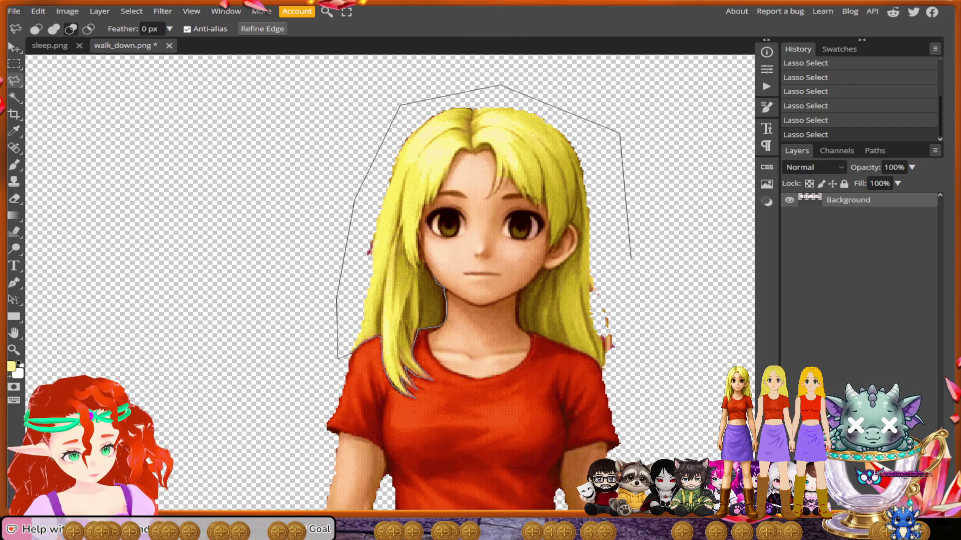
{"action": "scroll", "coordinate": [391, 282], "scroll_direction": "up", "scroll_amount": 4}
{"action": "scroll", "coordinate": [391, 282], "scroll_direction": "down", "scroll_amount": 3}
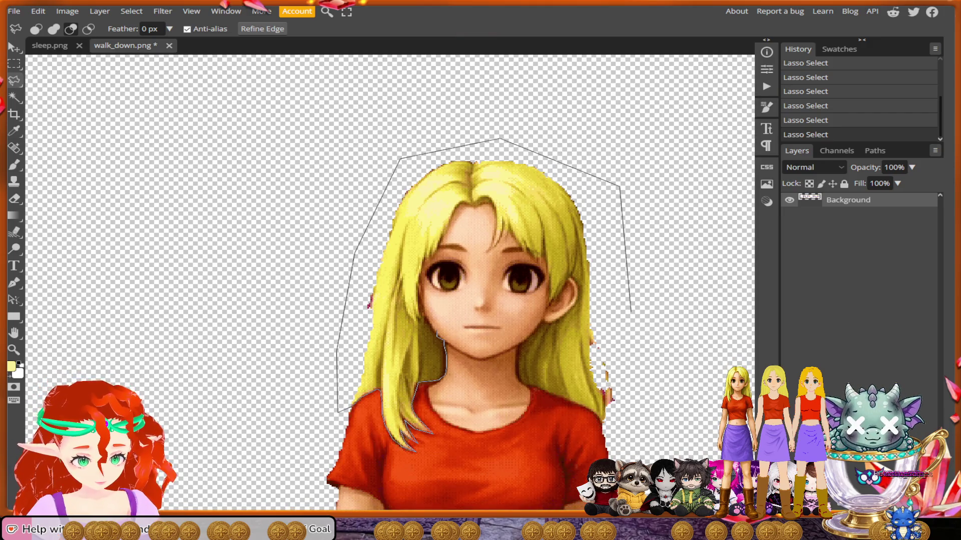
{"action": "scroll", "coordinate": [431, 336], "scroll_direction": "up", "scroll_amount": 5}
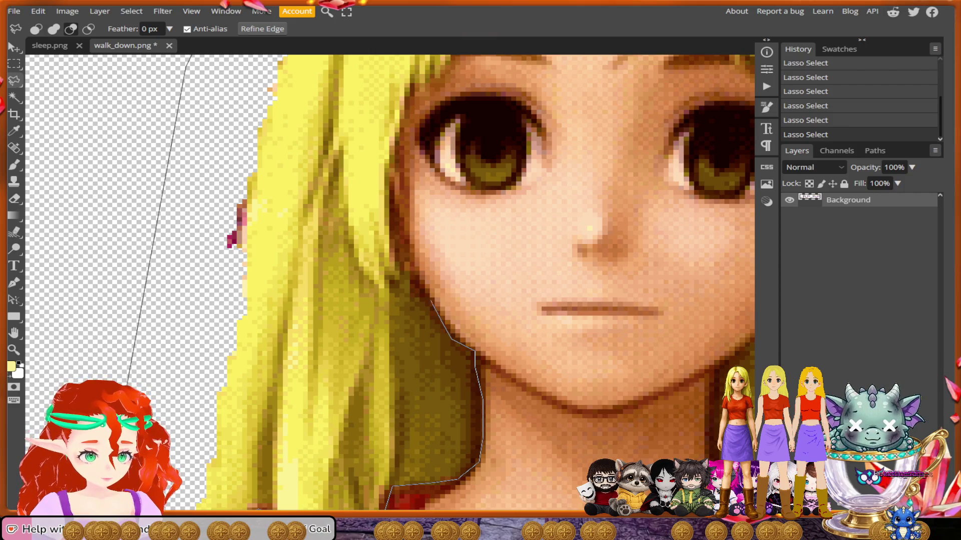
{"action": "left_click", "coordinate": [409, 270]}
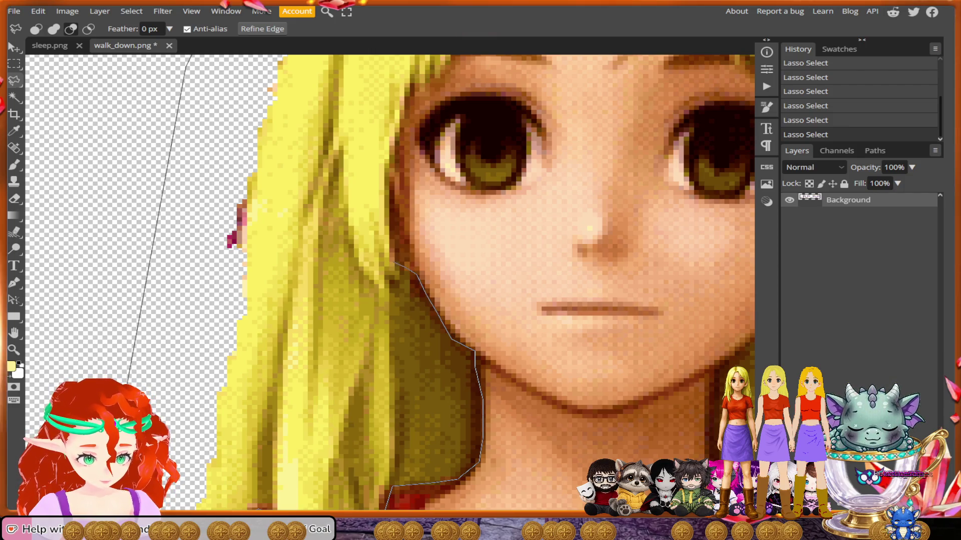
{"action": "left_click", "coordinate": [393, 261]}
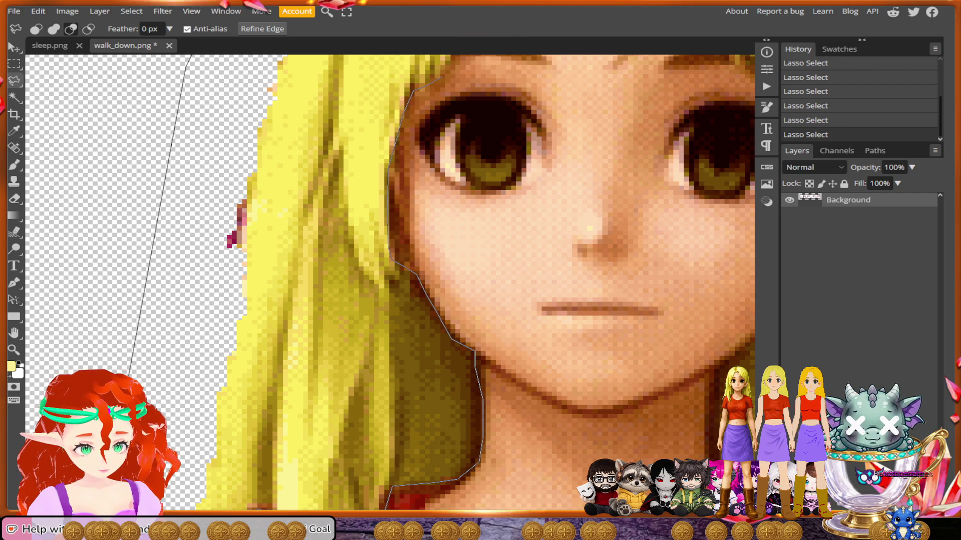
{"action": "scroll", "coordinate": [411, 130], "scroll_direction": "up", "scroll_amount": 3}
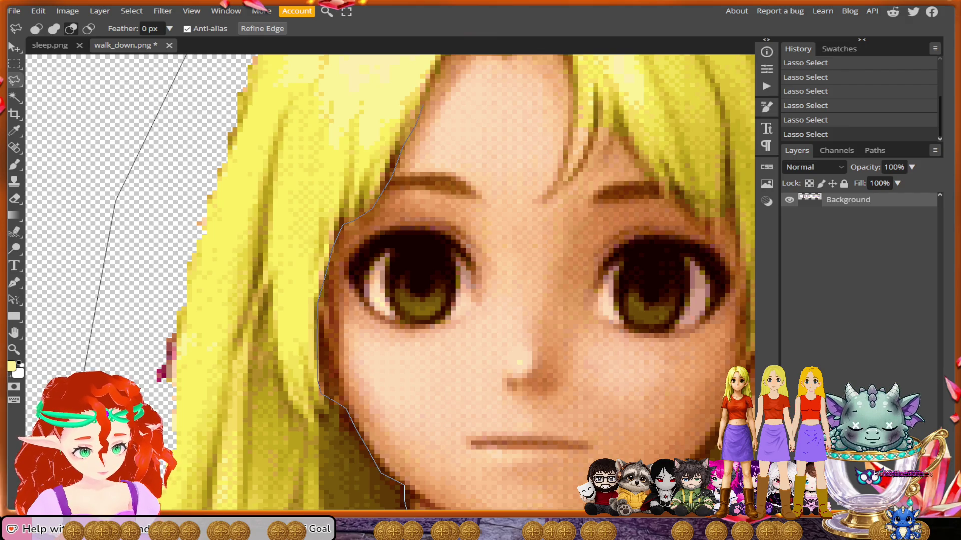
{"action": "scroll", "coordinate": [391, 281], "scroll_direction": "up", "scroll_amount": 3}
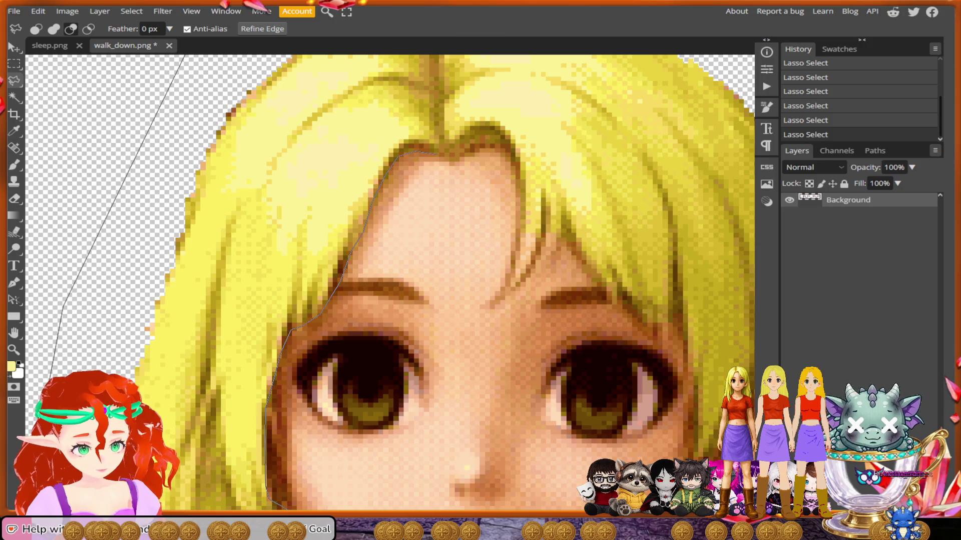
Trace the outline along the hairline, forehead fringe and right eyebrow, then from the cheek to the ear.
{"action": "left_click_drag", "start_coordinate": [472, 150], "coordinate": [490, 145]}
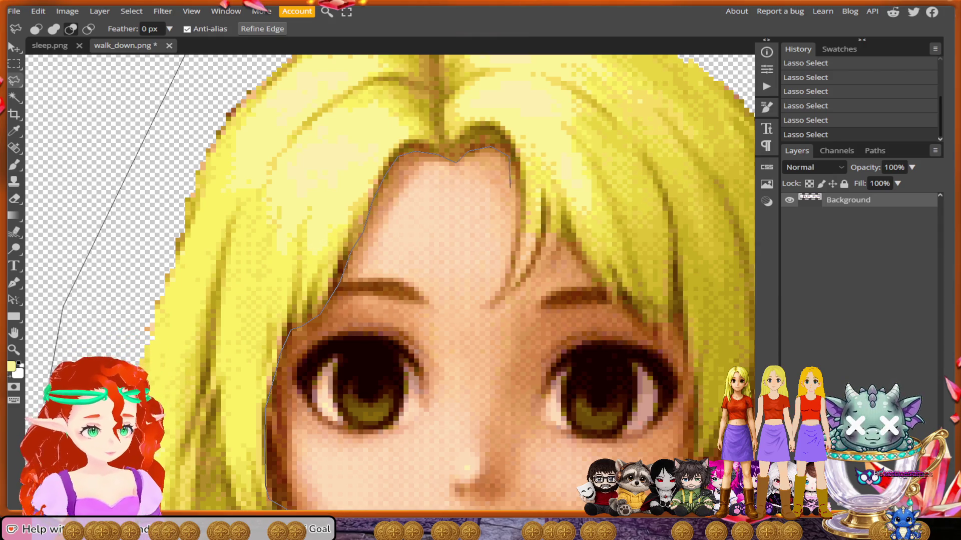
{"action": "left_click_drag", "start_coordinate": [519, 196], "coordinate": [518, 235]}
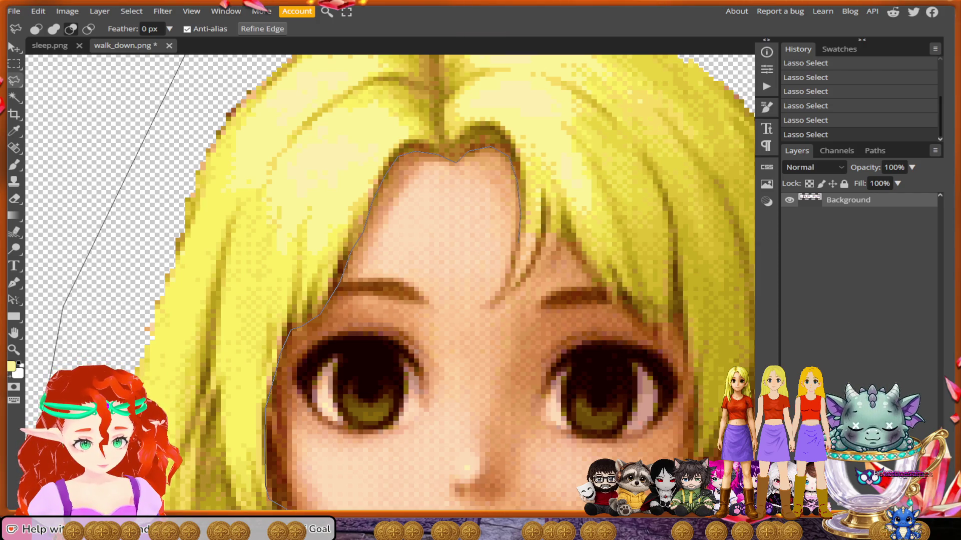
{"action": "mouse_move", "coordinate": [510, 270]}
{"action": "left_mouse_down"}
{"action": "mouse_move", "coordinate": [517, 290]}
{"action": "mouse_move", "coordinate": [485, 312]}
{"action": "left_mouse_up"}
{"action": "mouse_move", "coordinate": [530, 277]}
{"action": "left_mouse_down"}
{"action": "mouse_move", "coordinate": [550, 232]}
{"action": "mouse_move", "coordinate": [549, 261]}
{"action": "left_mouse_up"}
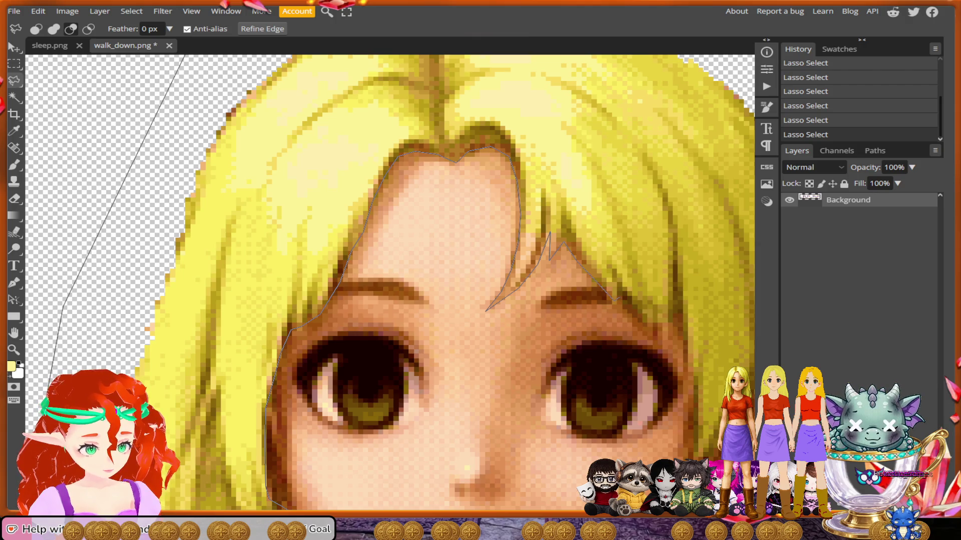
{"action": "mouse_move", "coordinate": [618, 300]}
{"action": "left_mouse_down"}
{"action": "mouse_move", "coordinate": [690, 374]}
{"action": "mouse_move", "coordinate": [551, 326]}
{"action": "mouse_move", "coordinate": [554, 395]}
{"action": "left_mouse_up"}
{"action": "mouse_move", "coordinate": [542, 436]}
{"action": "left_mouse_down"}
{"action": "mouse_move", "coordinate": [610, 344]}
{"action": "mouse_move", "coordinate": [575, 344]}
{"action": "mouse_move", "coordinate": [500, 396]}
{"action": "mouse_move", "coordinate": [440, 373]}
{"action": "left_mouse_up"}
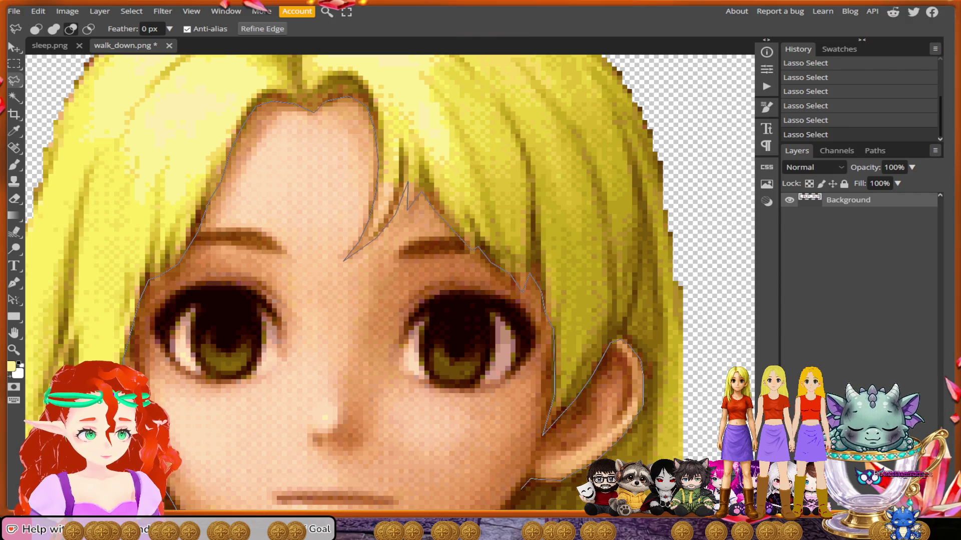
Carry the outline down beside the chin and neck, then close it back at the start point.
{"action": "scroll", "coordinate": [520, 488], "scroll_direction": "down", "scroll_amount": 5}
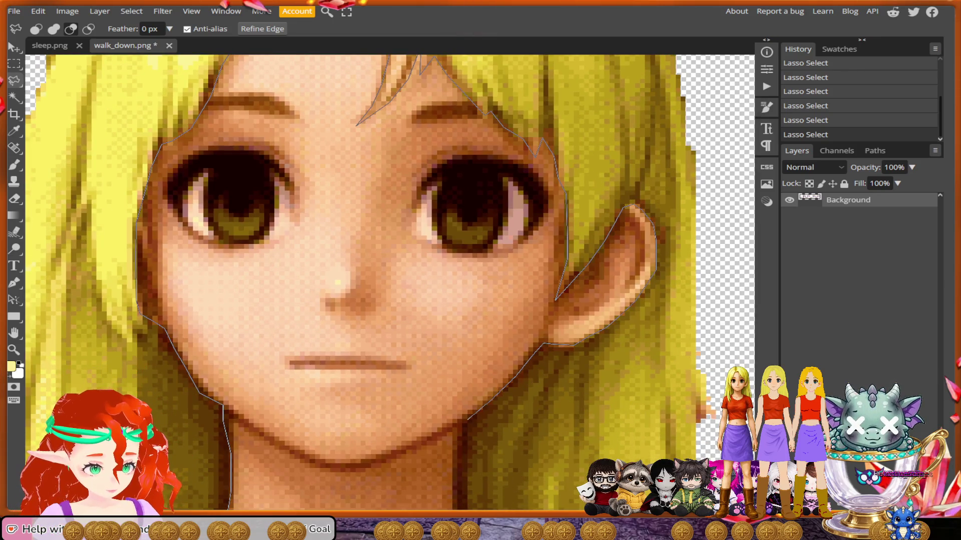
{"action": "left_click", "coordinate": [467, 419]}
{"action": "scroll", "coordinate": [437, 399], "scroll_direction": "down", "scroll_amount": 3}
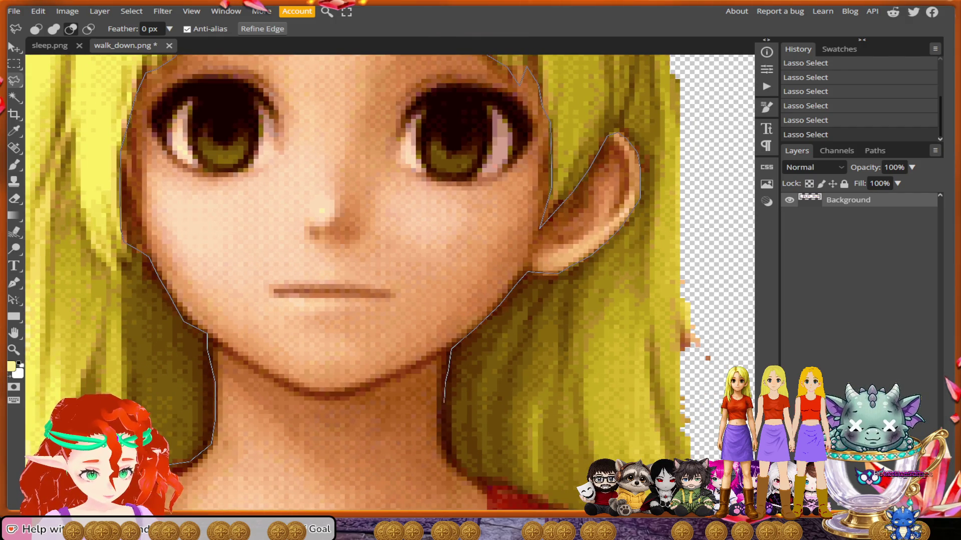
{"action": "mouse_move", "coordinate": [443, 412]}
{"action": "left_mouse_down"}
{"action": "mouse_move", "coordinate": [460, 467]}
{"action": "mouse_move", "coordinate": [530, 503]}
{"action": "mouse_move", "coordinate": [456, 394]}
{"action": "mouse_move", "coordinate": [538, 416]}
{"action": "mouse_move", "coordinate": [614, 457]}
{"action": "left_mouse_up"}
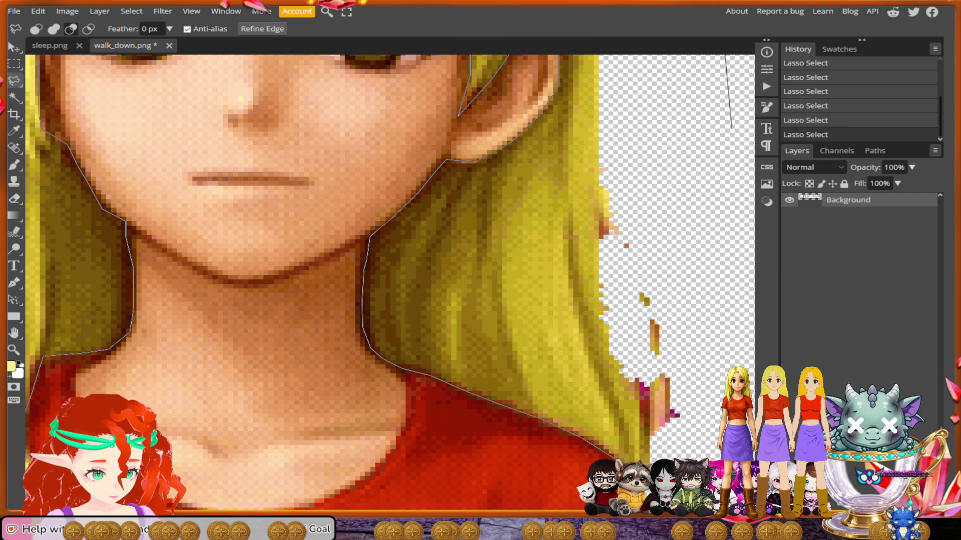
{"action": "mouse_move", "coordinate": [614, 457]}
{"action": "left_mouse_down"}
{"action": "mouse_move", "coordinate": [542, 506]}
{"action": "mouse_move", "coordinate": [671, 366]}
{"action": "mouse_move", "coordinate": [678, 210]}
{"action": "mouse_move", "coordinate": [651, 210]}
{"action": "left_mouse_up"}
{"action": "scroll", "coordinate": [595, 197], "scroll_direction": "down", "scroll_amount": 5}
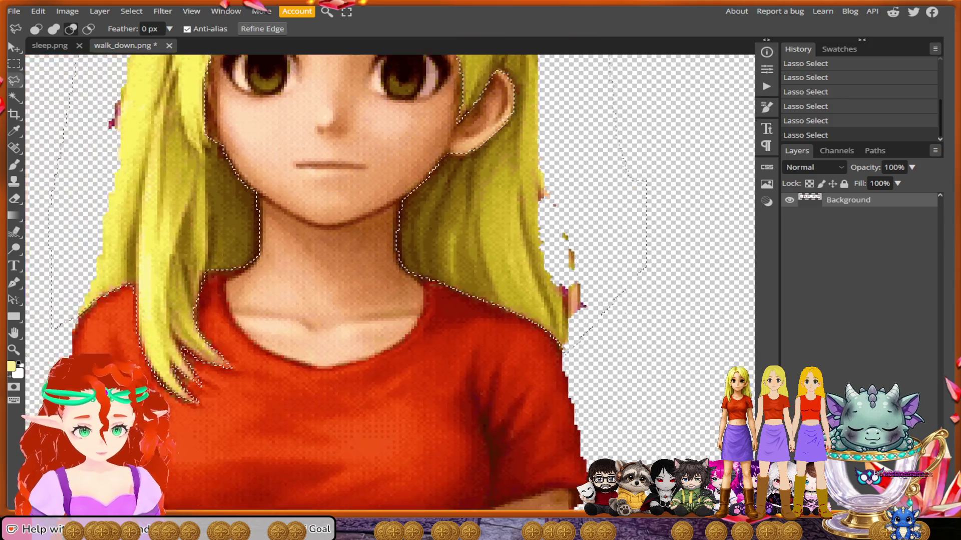
Move to the right-hand sprite and lasso her head, closing straight across the chest.
{"action": "scroll", "coordinate": [404, 354], "scroll_direction": "down", "scroll_amount": 5}
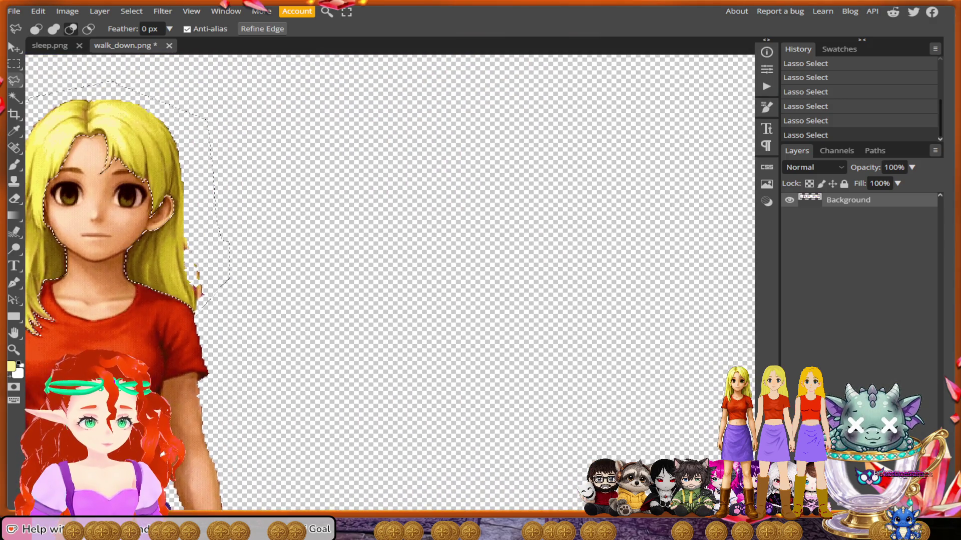
{"action": "scroll", "coordinate": [390, 376], "scroll_direction": "right", "scroll_amount": 5}
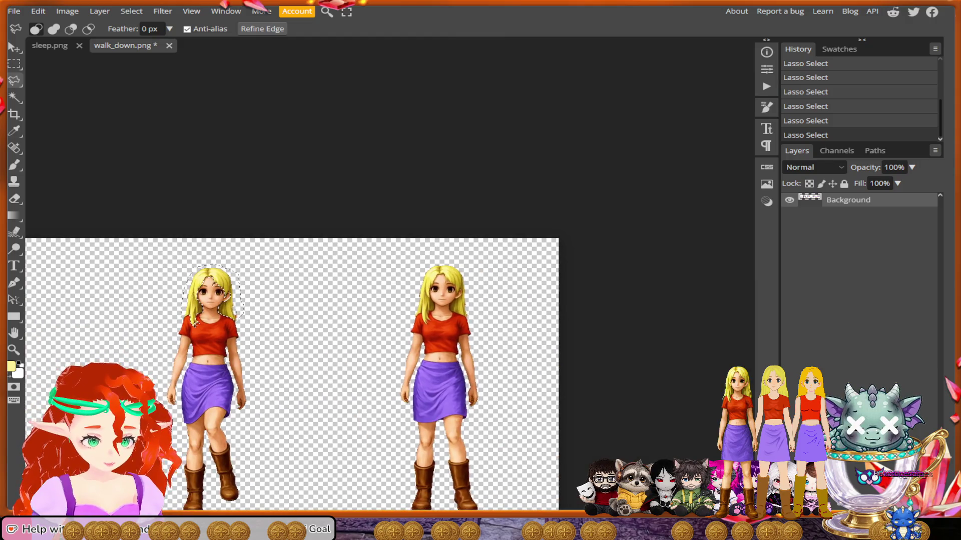
{"action": "scroll", "coordinate": [530, 375], "scroll_direction": "up", "scroll_amount": 3}
{"action": "scroll", "coordinate": [531, 500], "scroll_direction": "up", "scroll_amount": 5}
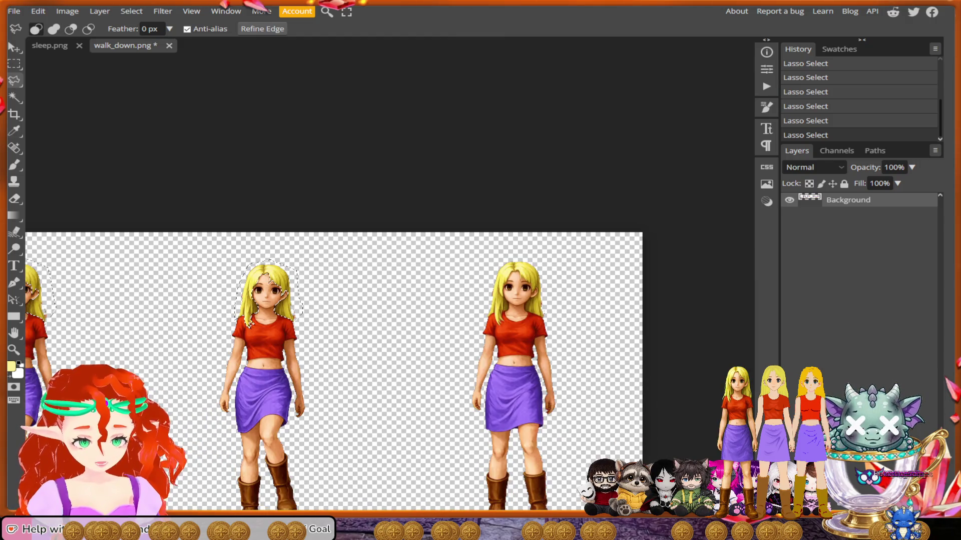
{"action": "scroll", "coordinate": [389, 282], "scroll_direction": "up", "scroll_amount": 3}
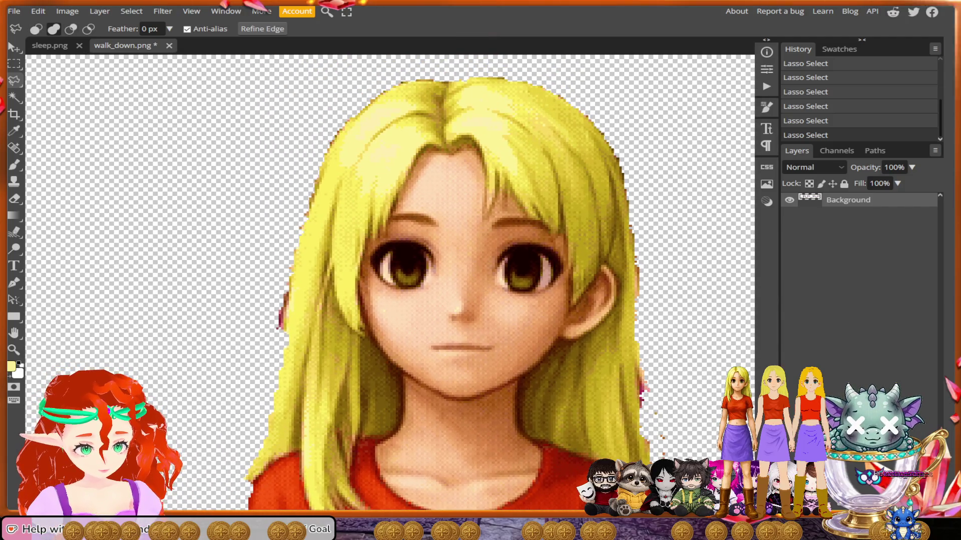
{"action": "mouse_move", "coordinate": [699, 322]}
{"action": "left_mouse_down"}
{"action": "mouse_move", "coordinate": [684, 141]}
{"action": "mouse_move", "coordinate": [583, 80]}
{"action": "mouse_move", "coordinate": [474, 64]}
{"action": "mouse_move", "coordinate": [364, 92]}
{"action": "mouse_move", "coordinate": [290, 163]}
{"action": "mouse_move", "coordinate": [223, 437]}
{"action": "mouse_move", "coordinate": [230, 500]}
{"action": "mouse_move", "coordinate": [301, 462]}
{"action": "left_mouse_up"}
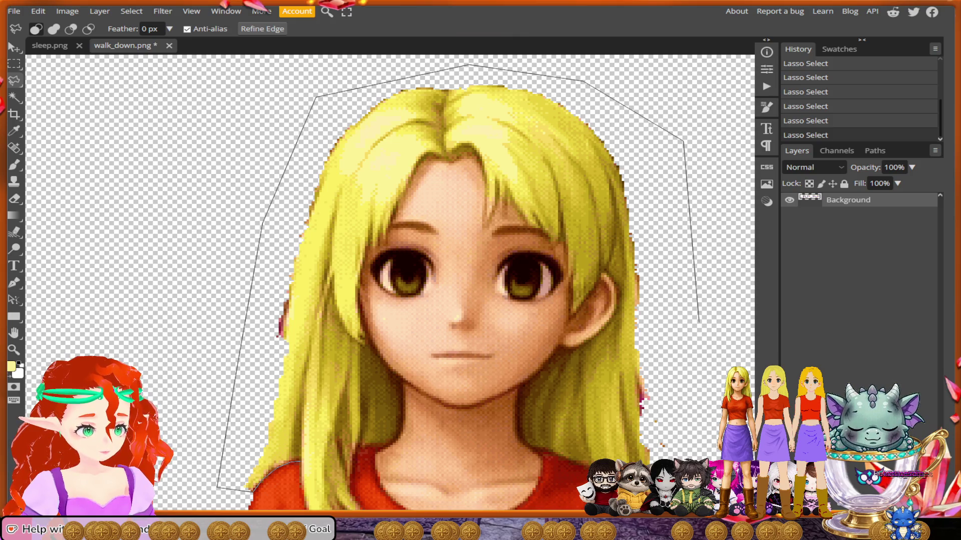
{"action": "left_click_drag", "start_coordinate": [302, 463], "coordinate": [301, 465]}
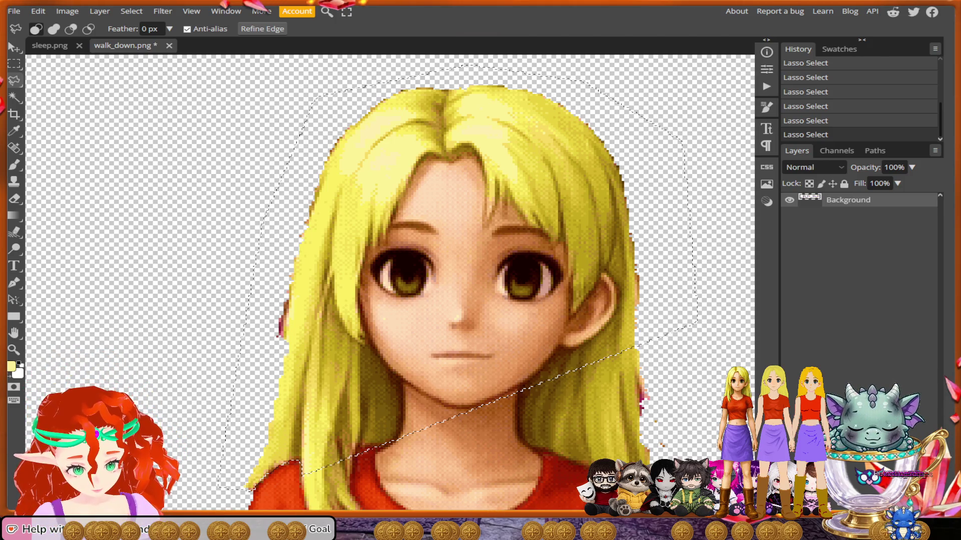
In subtract mode, lasso around the hair from the shoulder, then start tracing where hair meets neck.
{"action": "key", "text": "alt"}
{"action": "mouse_move", "coordinate": [290, 483]}
{"action": "left_mouse_down"}
{"action": "mouse_move", "coordinate": [306, 440]}
{"action": "mouse_move", "coordinate": [325, 243]}
{"action": "mouse_move", "coordinate": [393, 153]}
{"action": "mouse_move", "coordinate": [491, 133]}
{"action": "mouse_move", "coordinate": [556, 185]}
{"action": "mouse_move", "coordinate": [611, 260]}
{"action": "left_mouse_up"}
{"action": "mouse_move", "coordinate": [631, 300]}
{"action": "left_mouse_down"}
{"action": "mouse_move", "coordinate": [636, 383]}
{"action": "mouse_move", "coordinate": [403, 465]}
{"action": "mouse_move", "coordinate": [320, 480]}
{"action": "left_mouse_up"}
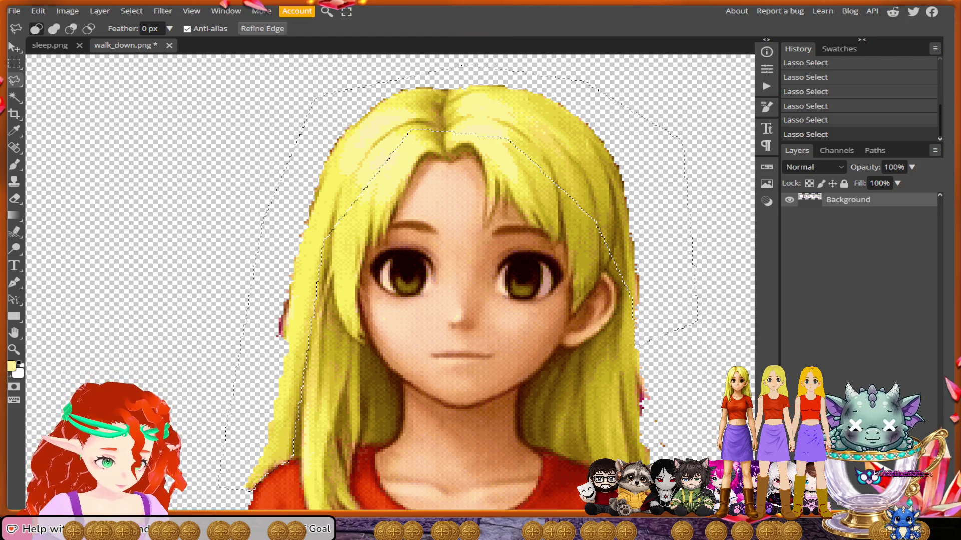
{"action": "scroll", "coordinate": [280, 401], "scroll_direction": "up", "scroll_amount": 3}
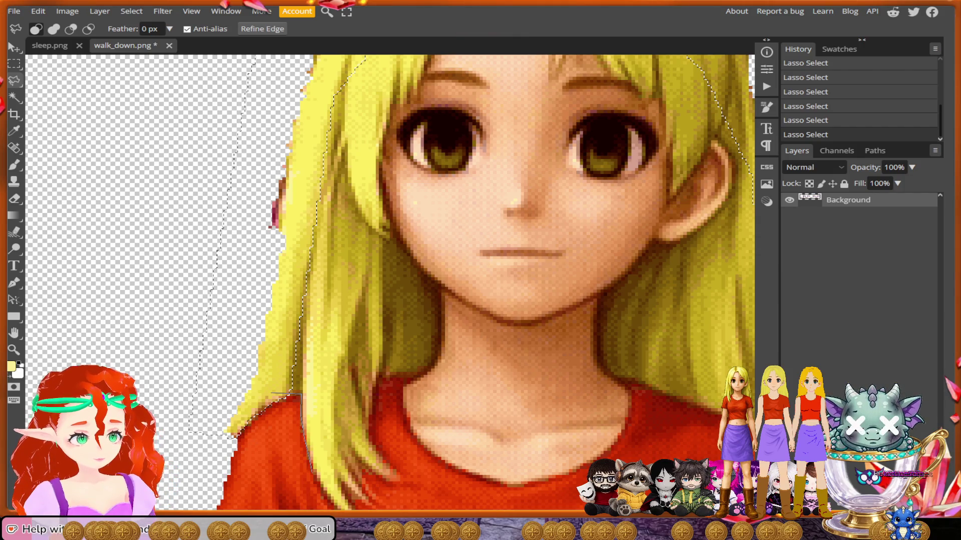
{"action": "scroll", "coordinate": [312, 463], "scroll_direction": "down", "scroll_amount": 1}
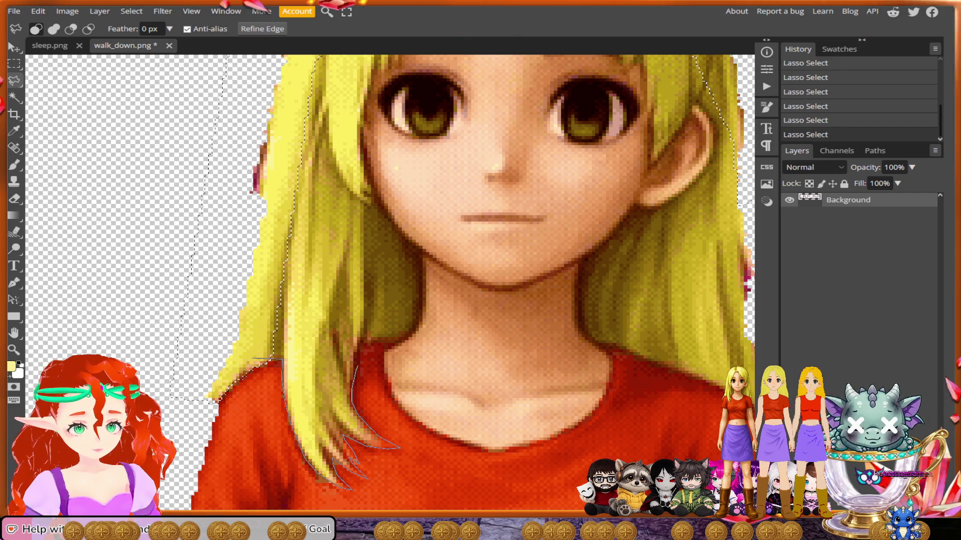
{"action": "mouse_move", "coordinate": [351, 393]}
{"action": "left_mouse_down"}
{"action": "mouse_move", "coordinate": [359, 350]}
{"action": "mouse_move", "coordinate": [414, 331]}
{"action": "mouse_move", "coordinate": [425, 300]}
{"action": "mouse_move", "coordinate": [407, 214]}
{"action": "mouse_move", "coordinate": [395, 55]}
{"action": "mouse_move", "coordinate": [388, 220]}
{"action": "mouse_move", "coordinate": [399, 258]}
{"action": "mouse_move", "coordinate": [423, 282]}
{"action": "left_mouse_up"}
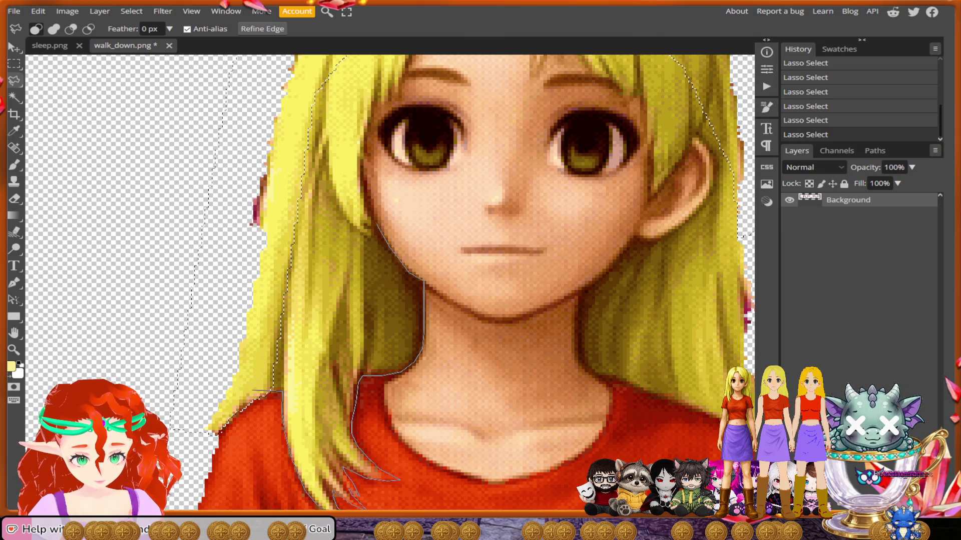
Extend the outline up the cheek, along the top of the hair and across the parting.
{"action": "left_click_drag", "start_coordinate": [370, 216], "coordinate": [359, 170]}
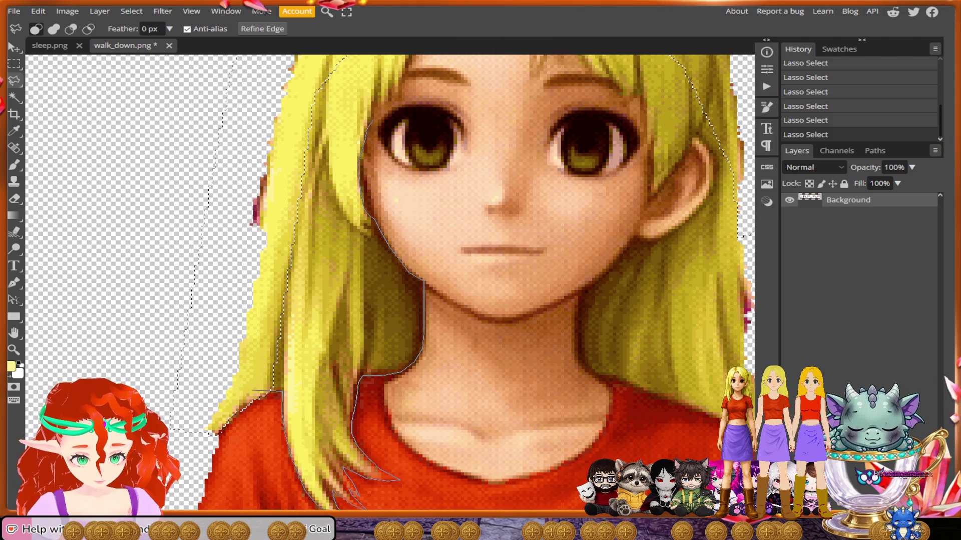
{"action": "scroll", "coordinate": [367, 131], "scroll_direction": "up", "scroll_amount": 2}
{"action": "left_click_drag", "start_coordinate": [367, 180], "coordinate": [368, 155]}
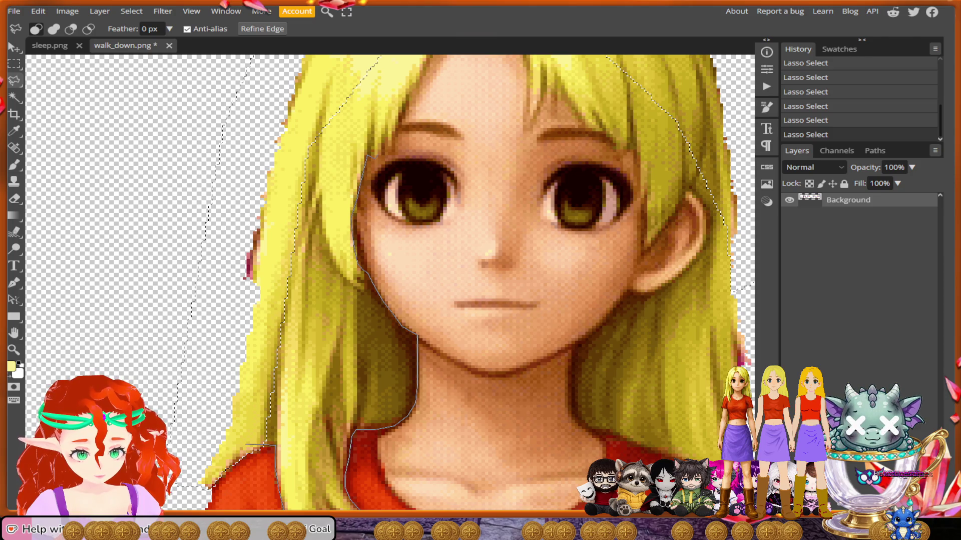
{"action": "mouse_move", "coordinate": [384, 154]}
{"action": "left_mouse_down"}
{"action": "mouse_move", "coordinate": [420, 103]}
{"action": "mouse_move", "coordinate": [402, 206]}
{"action": "mouse_move", "coordinate": [427, 141]}
{"action": "left_mouse_up"}
{"action": "scroll", "coordinate": [420, 103], "scroll_direction": "up", "scroll_amount": 3}
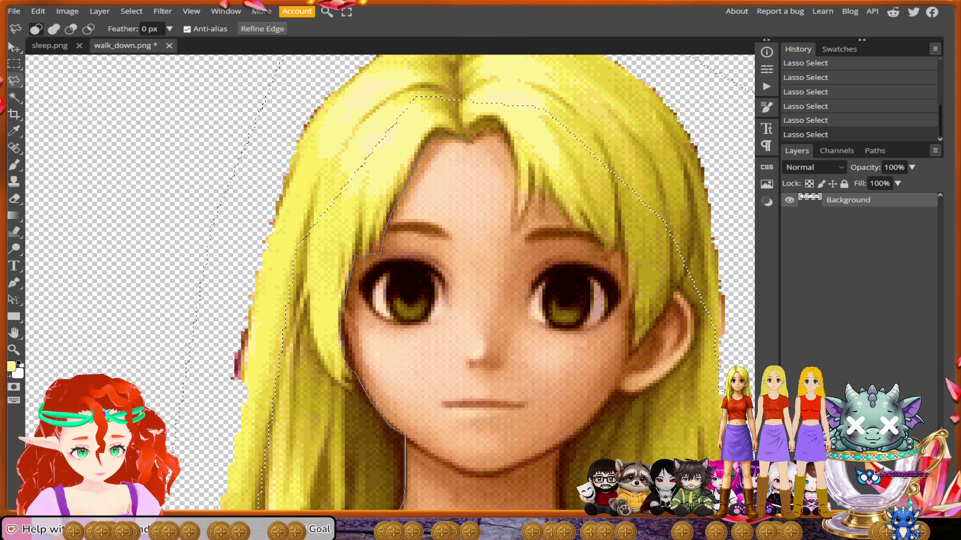
{"action": "mouse_move", "coordinate": [473, 141]}
{"action": "left_mouse_down"}
{"action": "mouse_move", "coordinate": [457, 80]}
{"action": "mouse_move", "coordinate": [343, 134]}
{"action": "mouse_move", "coordinate": [306, 250]}
{"action": "mouse_move", "coordinate": [345, 165]}
{"action": "mouse_move", "coordinate": [324, 191]}
{"action": "mouse_move", "coordinate": [279, 441]}
{"action": "mouse_move", "coordinate": [281, 427]}
{"action": "left_mouse_up"}
{"action": "scroll", "coordinate": [307, 250], "scroll_direction": "down", "scroll_amount": 3}
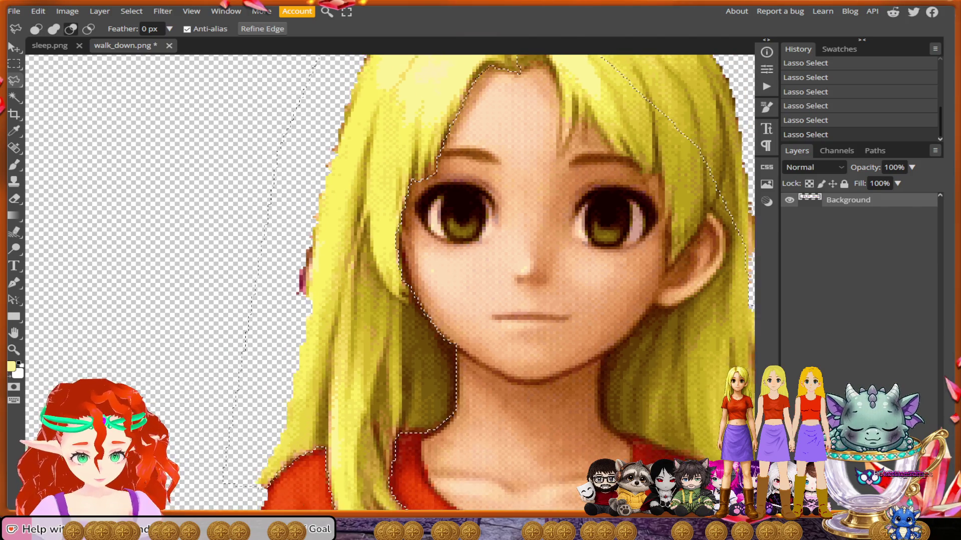
{"action": "scroll", "coordinate": [390, 283], "scroll_direction": "up", "scroll_amount": 5}
{"action": "scroll", "coordinate": [463, 230], "scroll_direction": "up", "scroll_amount": 2}
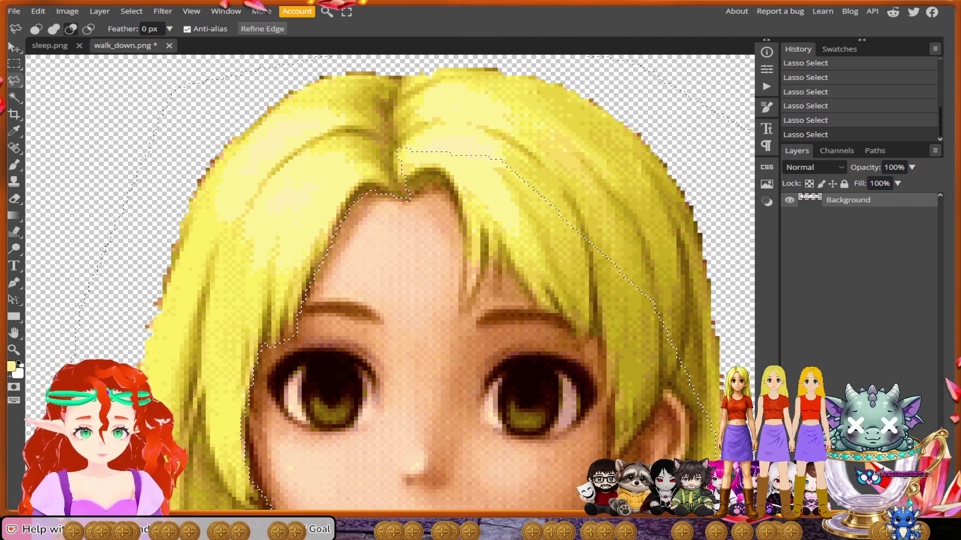
In add mode, trace the forehead fringe rightward, then down past the right eye toward the ear.
{"action": "key", "text": "shift"}
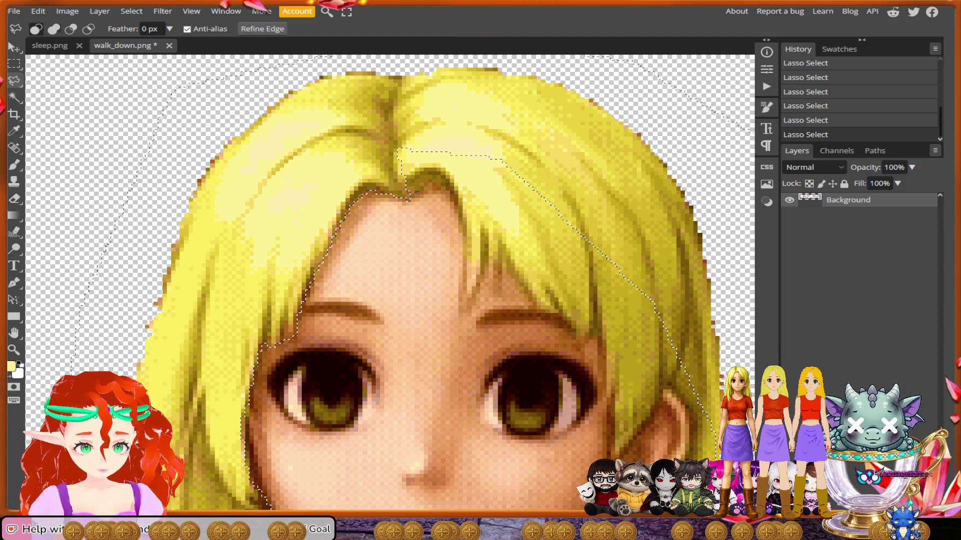
{"action": "left_click_drag", "start_coordinate": [441, 185], "coordinate": [454, 204]}
{"action": "mouse_move", "coordinate": [462, 246]}
{"action": "left_mouse_down"}
{"action": "mouse_move", "coordinate": [462, 315]}
{"action": "mouse_move", "coordinate": [485, 273]}
{"action": "mouse_move", "coordinate": [490, 290]}
{"action": "left_mouse_up"}
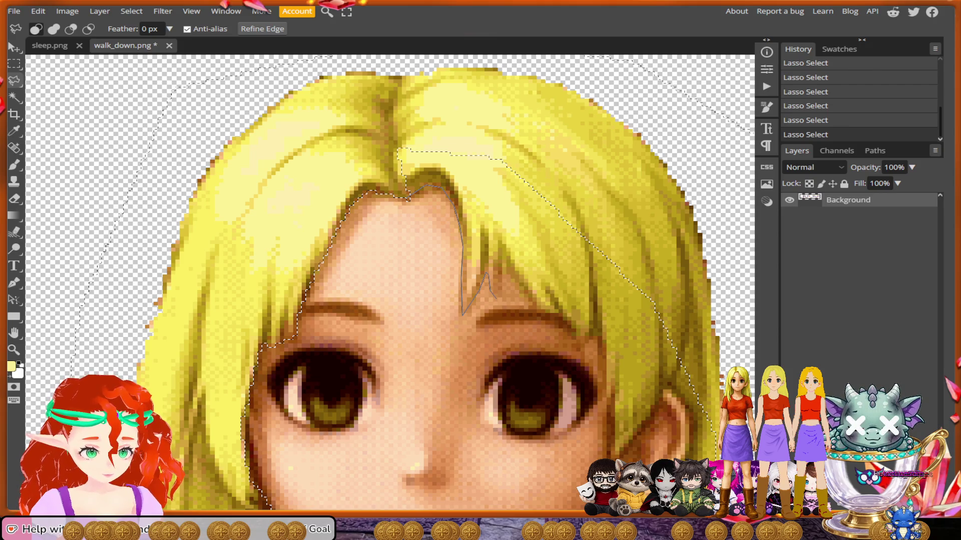
{"action": "left_click_drag", "start_coordinate": [505, 266], "coordinate": [532, 304]}
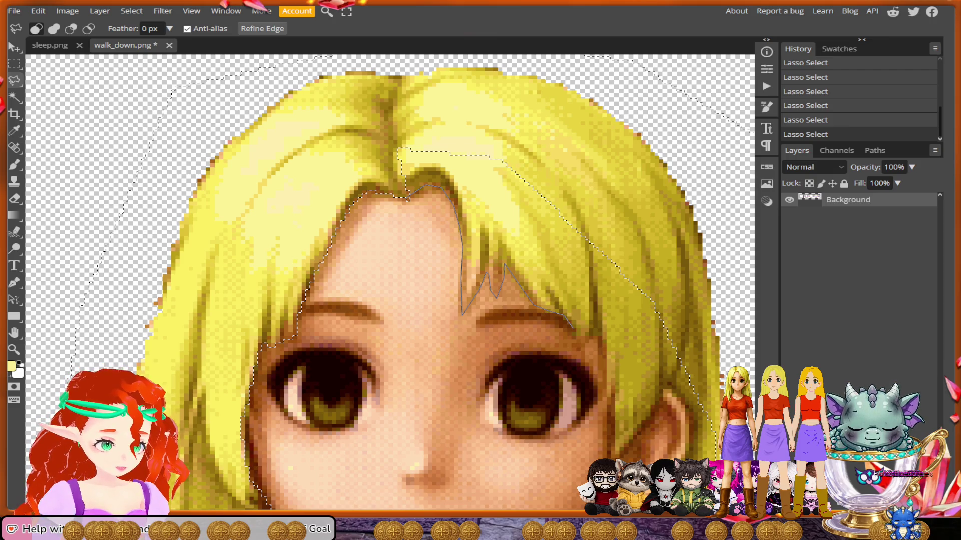
{"action": "left_click_drag", "start_coordinate": [579, 357], "coordinate": [596, 336]}
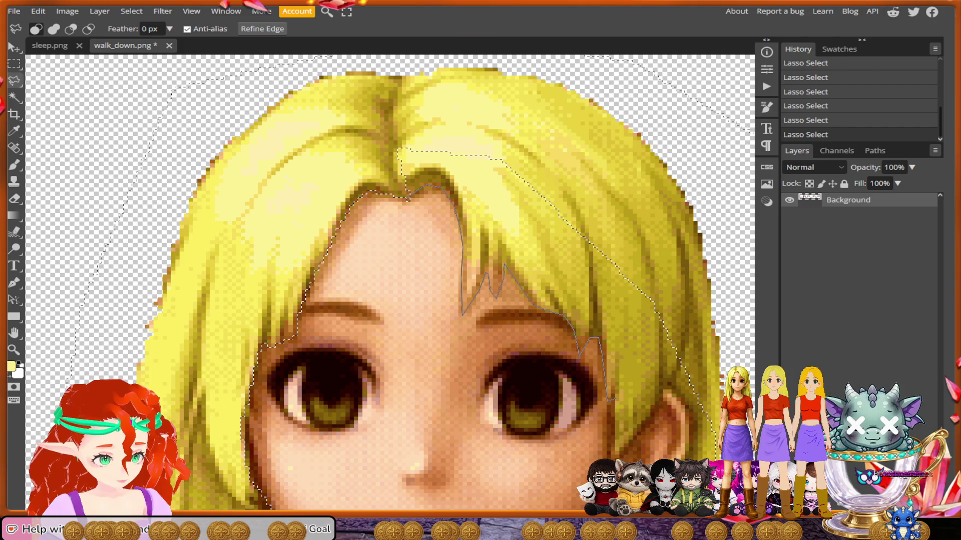
{"action": "left_click", "coordinate": [609, 400]}
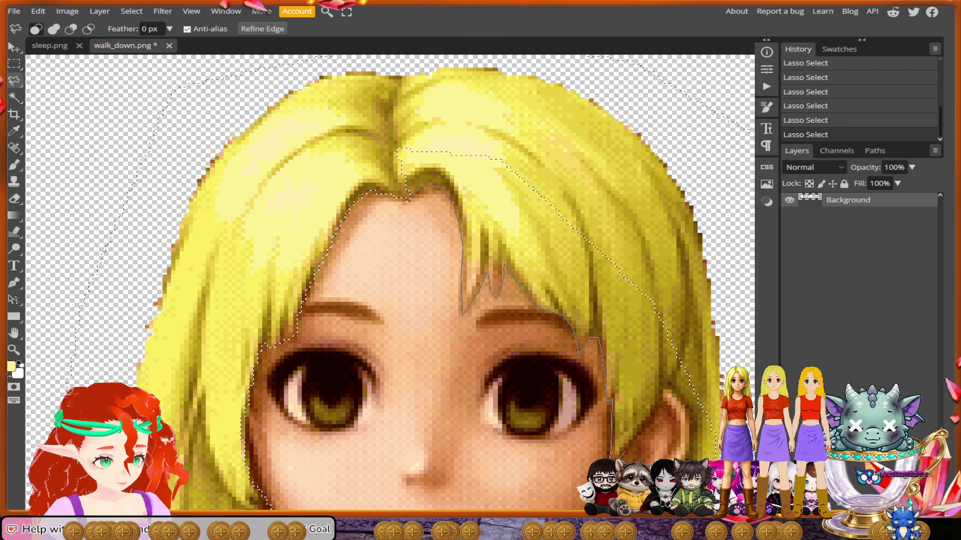
{"action": "left_click", "coordinate": [611, 455]}
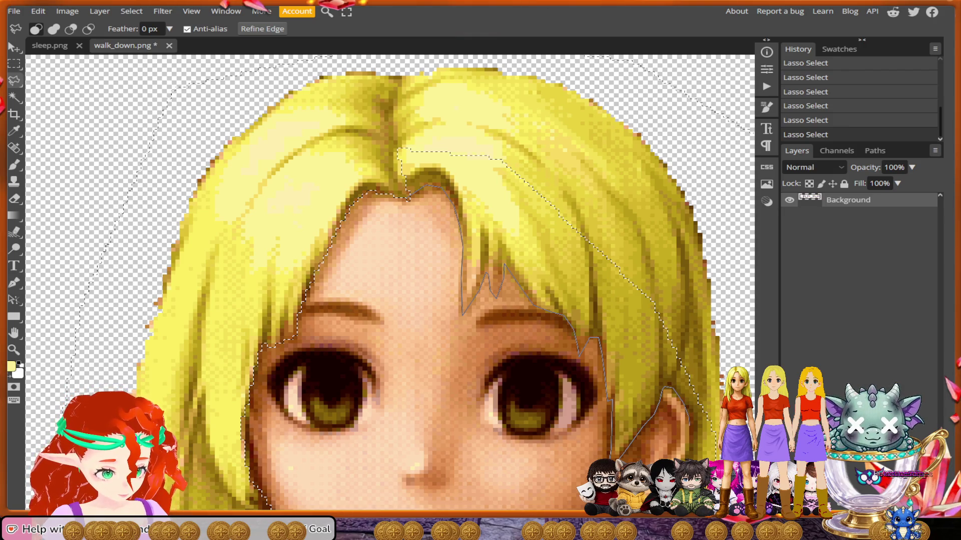
{"action": "scroll", "coordinate": [688, 424], "scroll_direction": "down", "scroll_amount": 3}
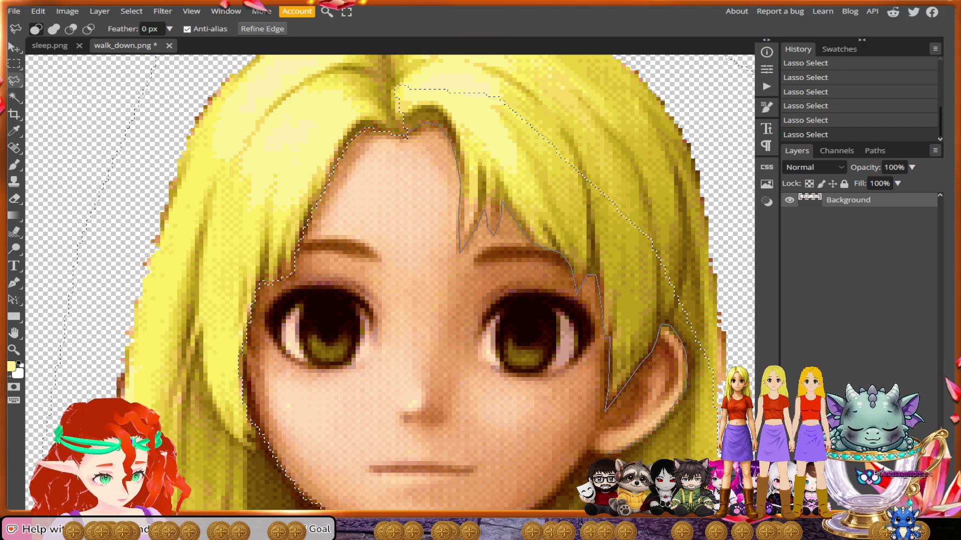
{"action": "scroll", "coordinate": [391, 283], "scroll_direction": "down", "scroll_amount": 3}
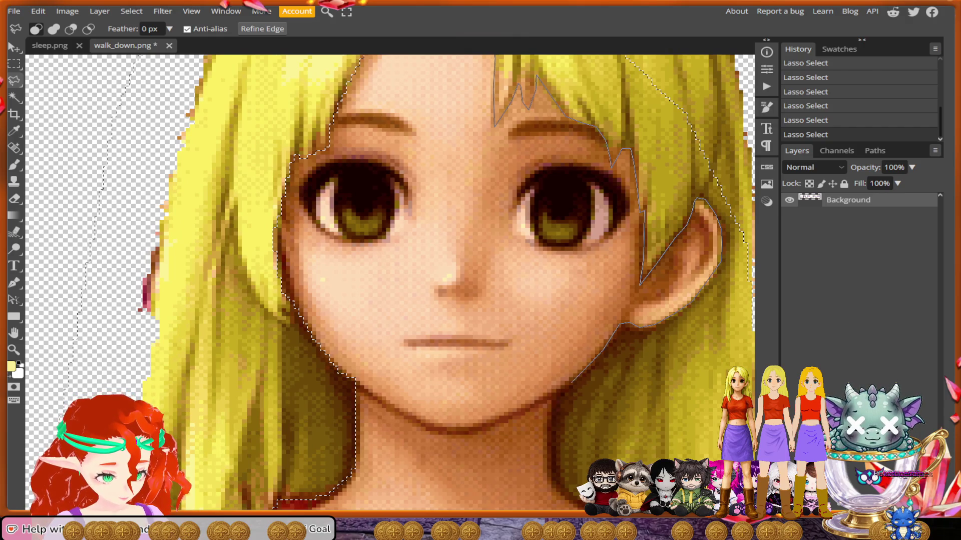
Trace the lasso down past the chin and around the neck, closing it to exclude the face.
{"action": "mouse_move", "coordinate": [550, 405]}
{"action": "left_mouse_down"}
{"action": "mouse_move", "coordinate": [547, 459]}
{"action": "mouse_move", "coordinate": [571, 481]}
{"action": "mouse_move", "coordinate": [513, 403]}
{"action": "mouse_move", "coordinate": [526, 413]}
{"action": "left_mouse_up"}
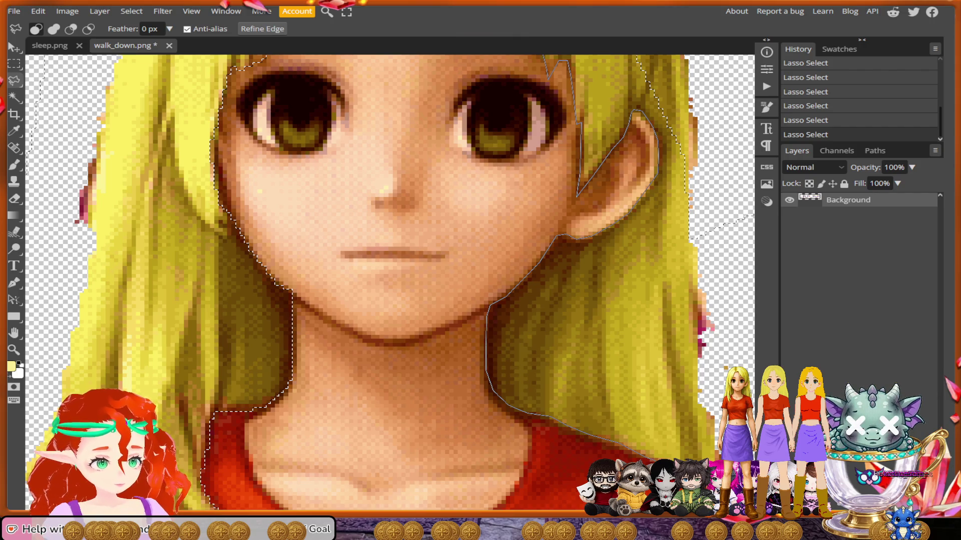
{"action": "mouse_move", "coordinate": [646, 458]}
{"action": "left_mouse_down"}
{"action": "mouse_move", "coordinate": [741, 476]}
{"action": "mouse_move", "coordinate": [620, 361]}
{"action": "mouse_move", "coordinate": [536, 107]}
{"action": "mouse_move", "coordinate": [553, 64]}
{"action": "mouse_move", "coordinate": [575, 262]}
{"action": "mouse_move", "coordinate": [593, 173]}
{"action": "mouse_move", "coordinate": [701, 446]}
{"action": "mouse_move", "coordinate": [586, 122]}
{"action": "mouse_move", "coordinate": [366, 64]}
{"action": "mouse_move", "coordinate": [270, 105]}
{"action": "mouse_move", "coordinate": [271, 178]}
{"action": "left_mouse_up"}
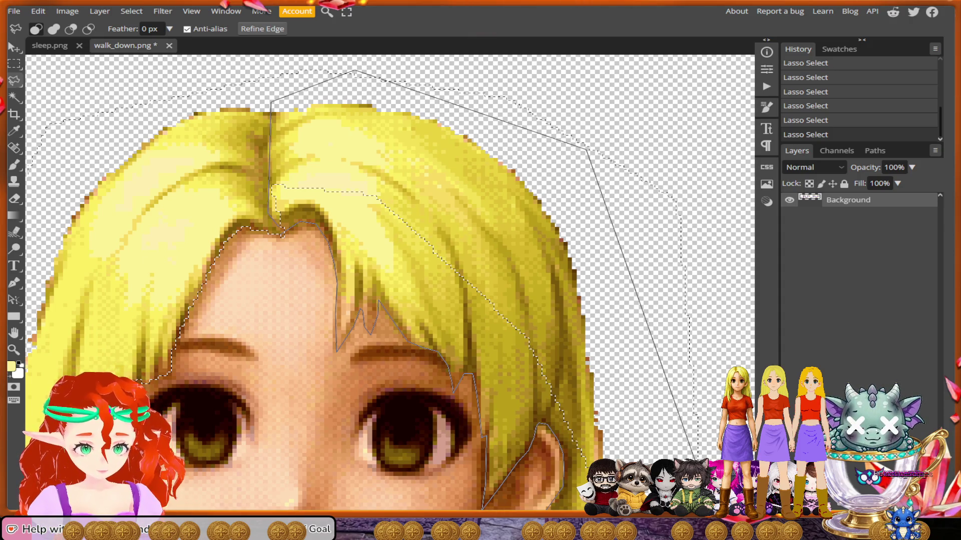
{"action": "left_click_drag", "start_coordinate": [556, 503], "coordinate": [556, 503]}
{"action": "scroll", "coordinate": [311, 225], "scroll_direction": "down", "scroll_amount": 2}
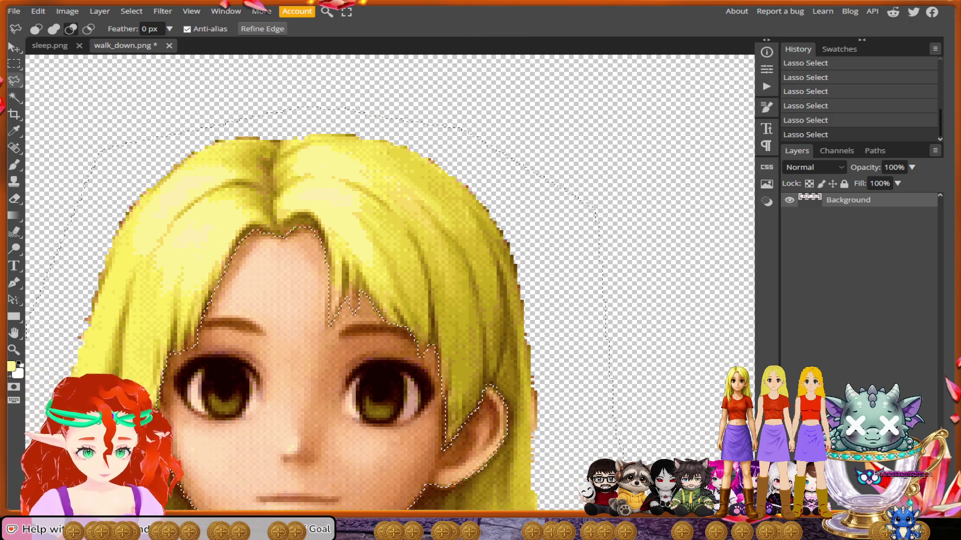
Undo four lasso selection steps, dropping the right figure's hair selection.
{"action": "scroll", "coordinate": [351, 253], "scroll_direction": "down", "scroll_amount": 8}
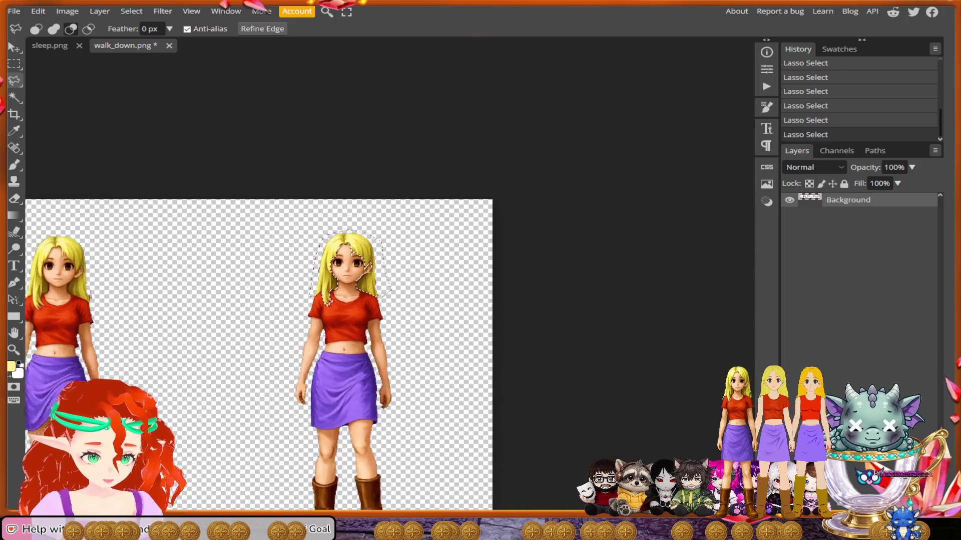
{"action": "scroll", "coordinate": [350, 360], "scroll_direction": "left", "scroll_amount": 5}
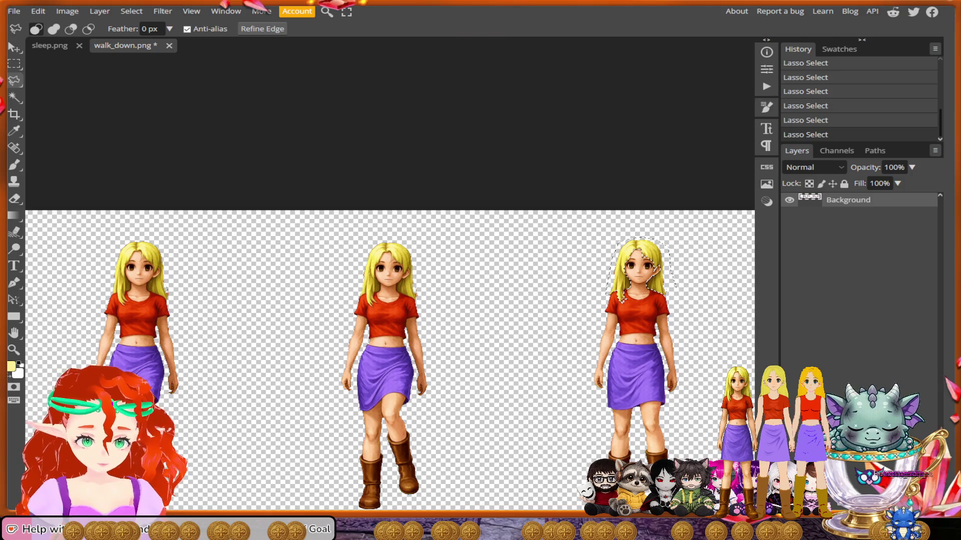
{"action": "key", "text": "ctrl+z"}
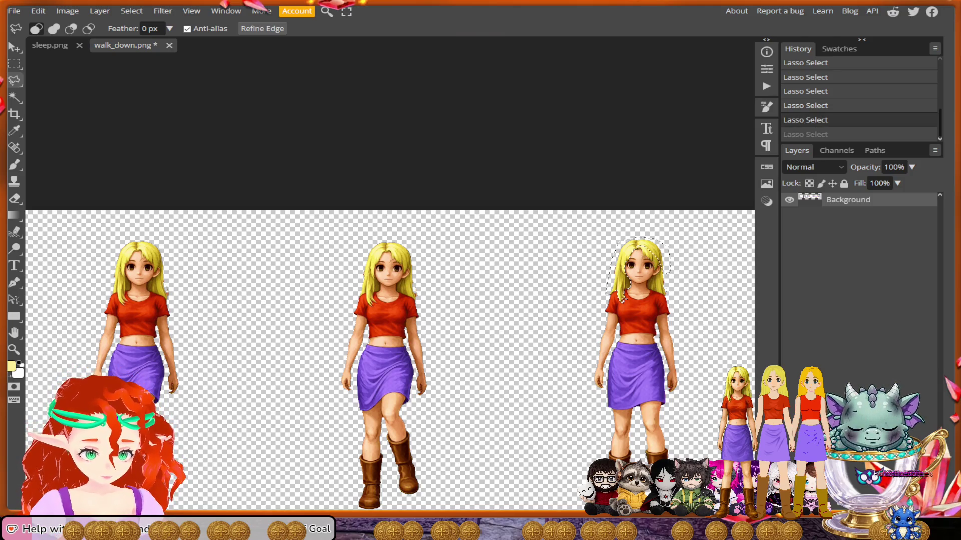
{"action": "key", "text": "ctrl+z"}
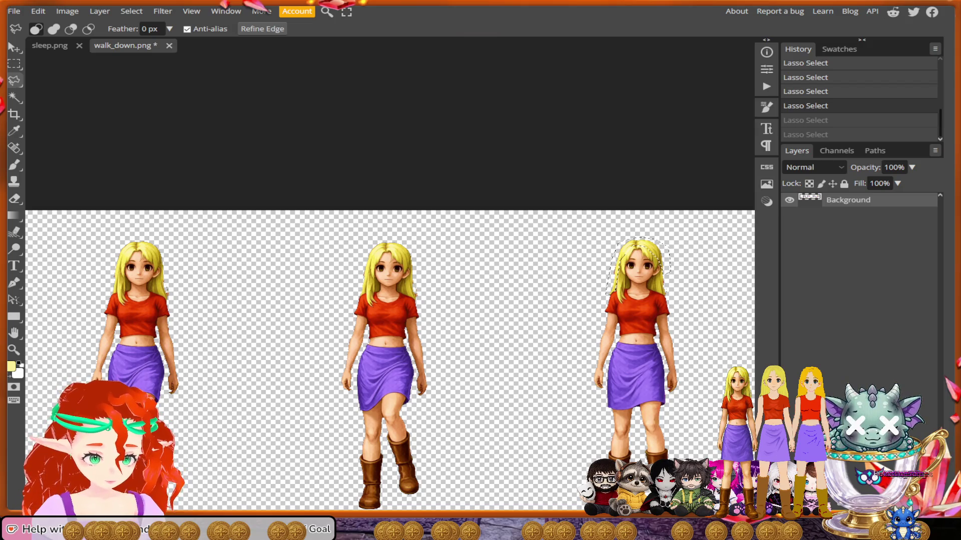
{"action": "key", "text": "ctrl+z"}
{"action": "key", "text": "ctrl+z"}
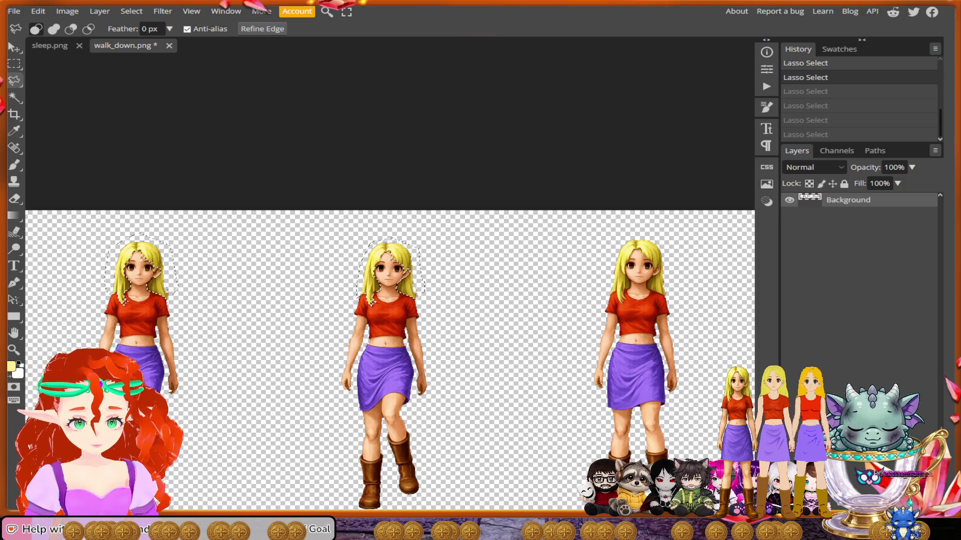
Anchor a lasso outline above the character's head and carry it over the top.
{"action": "scroll", "coordinate": [318, 272], "scroll_direction": "up", "scroll_amount": 5}
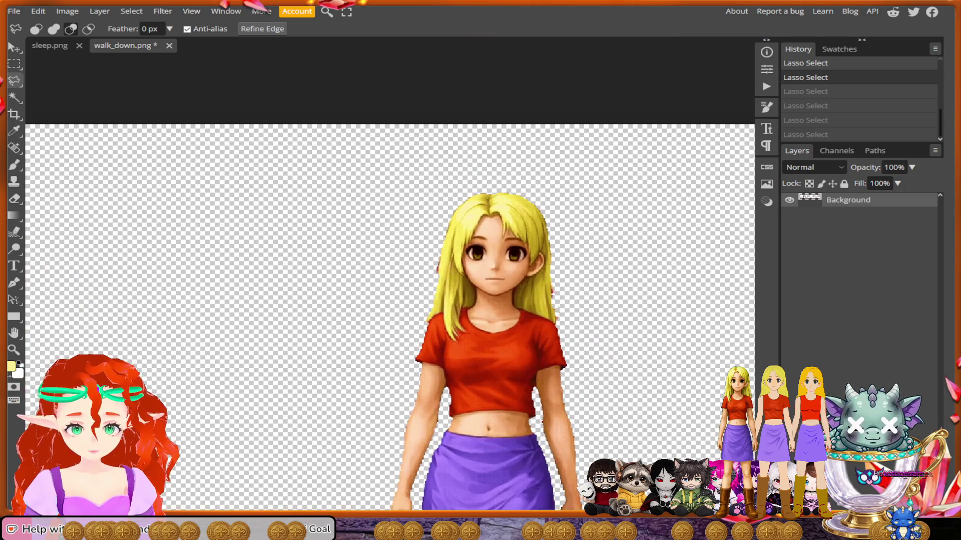
{"action": "scroll", "coordinate": [575, 316], "scroll_direction": "up", "scroll_amount": 1}
{"action": "left_click", "coordinate": [580, 287]}
{"action": "left_click", "coordinate": [554, 157]}
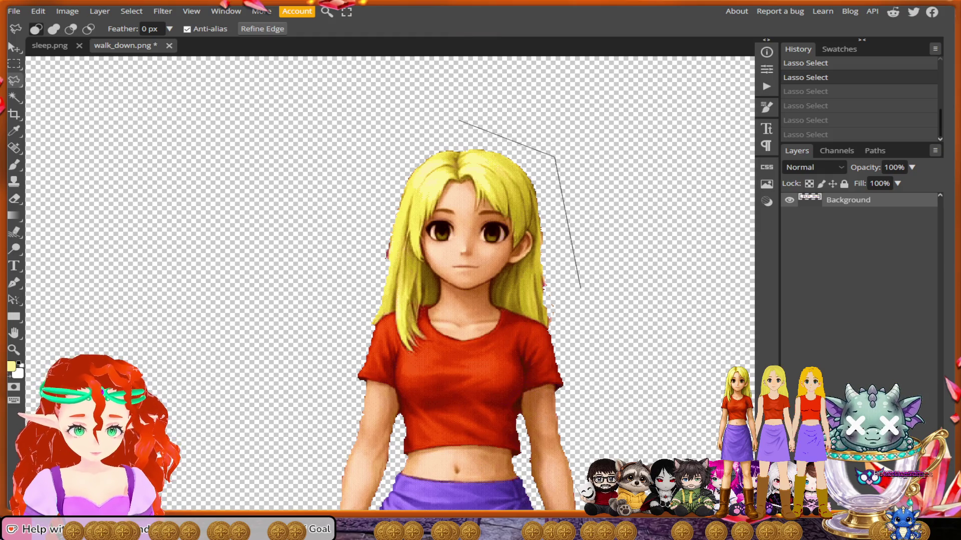
Add lasso points down the hair's left side to beside the left shoulder.
{"action": "left_click", "coordinate": [458, 120]}
{"action": "left_click", "coordinate": [374, 150]}
{"action": "left_click", "coordinate": [353, 232]}
{"action": "left_click", "coordinate": [349, 322]}
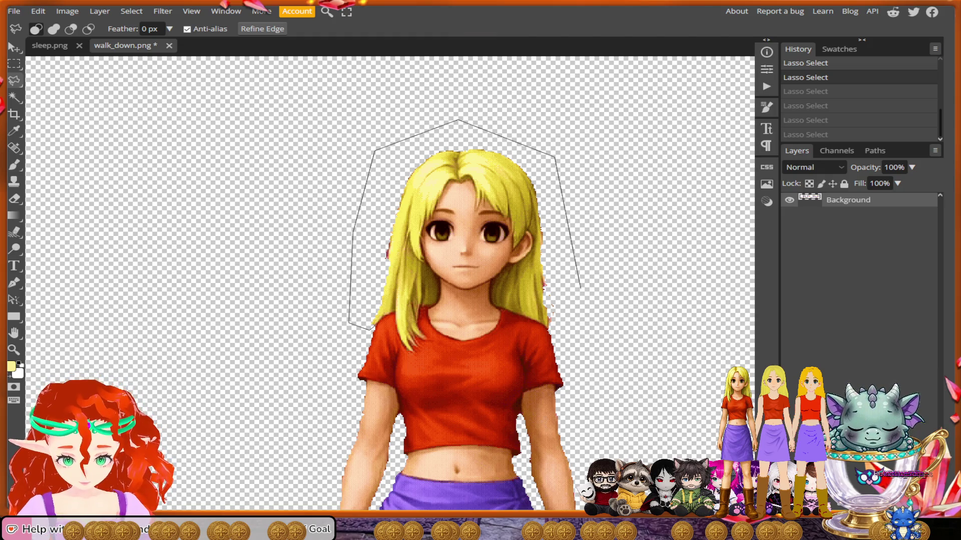
{"action": "left_click", "coordinate": [372, 329], "text": "alt"}
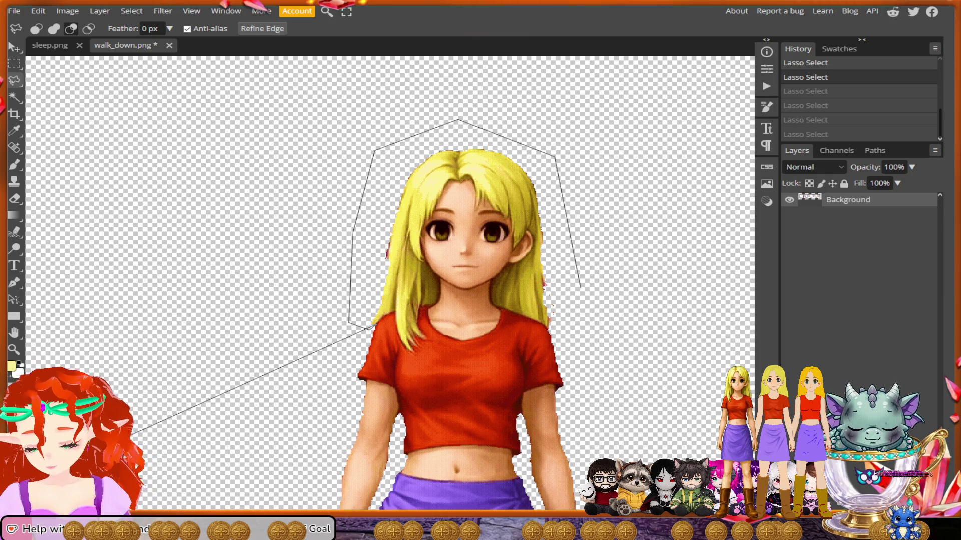
{"action": "key", "text": "alt"}
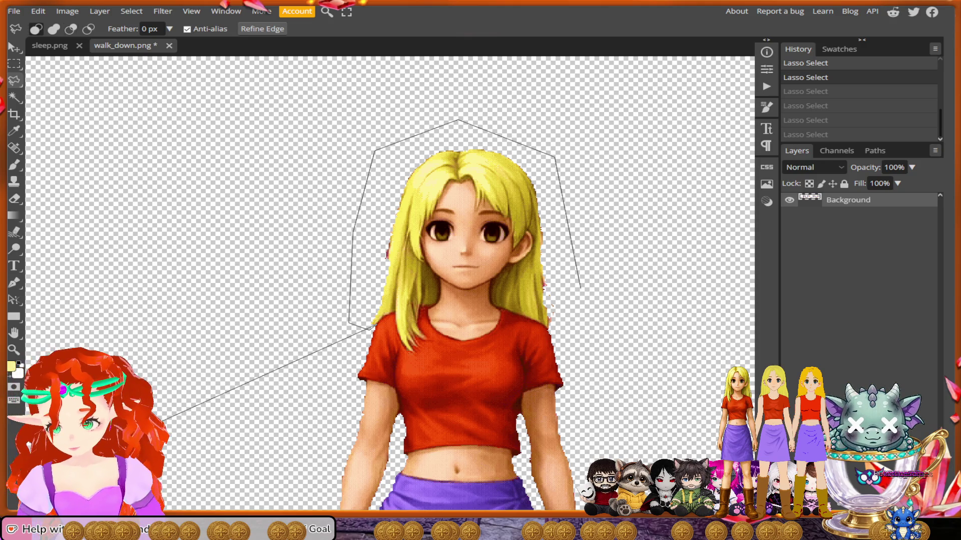
{"action": "key", "text": "alt"}
{"action": "scroll", "coordinate": [380, 313], "scroll_direction": "up", "scroll_amount": 3}
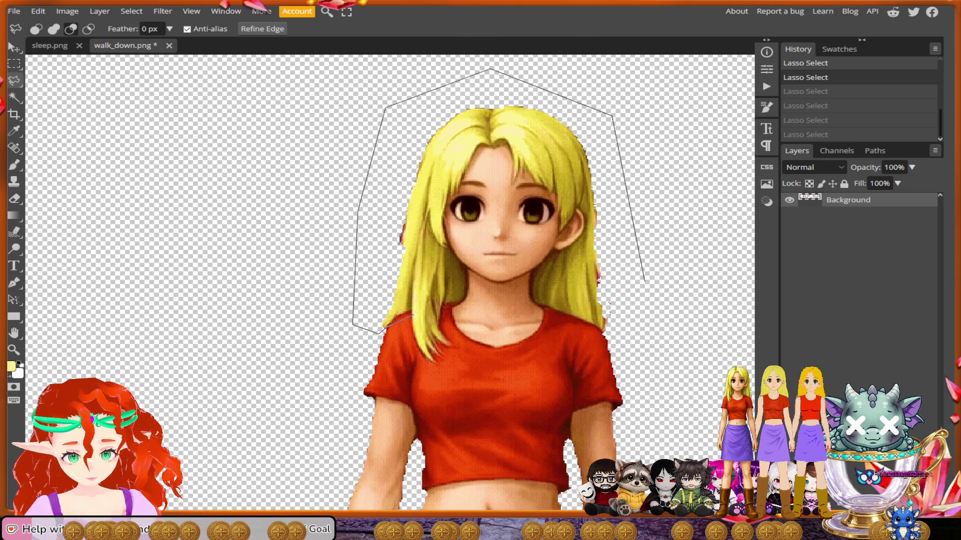
{"action": "scroll", "coordinate": [396, 320], "scroll_direction": "up", "scroll_amount": 1}
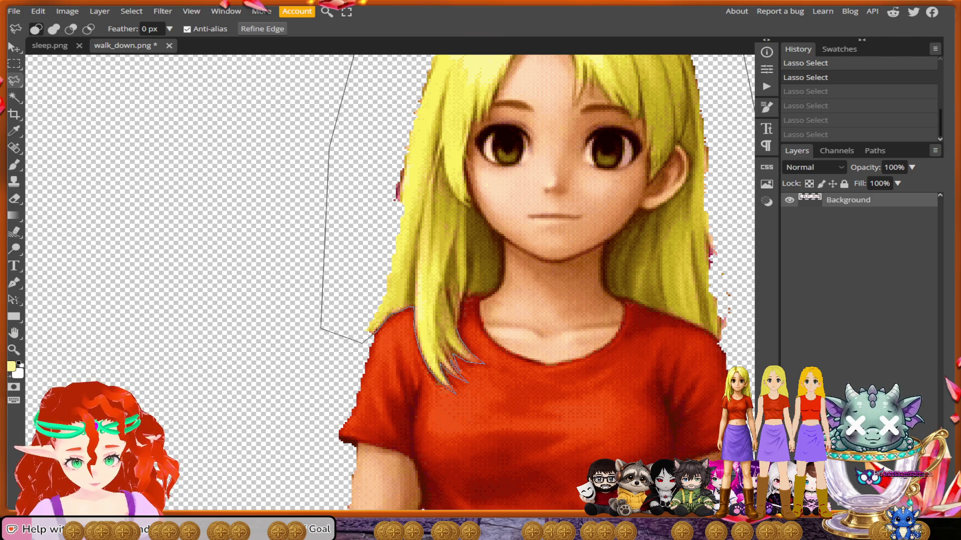
Extend the lasso along the neck under the hair and up the jaw edge.
{"action": "key", "text": "alt"}
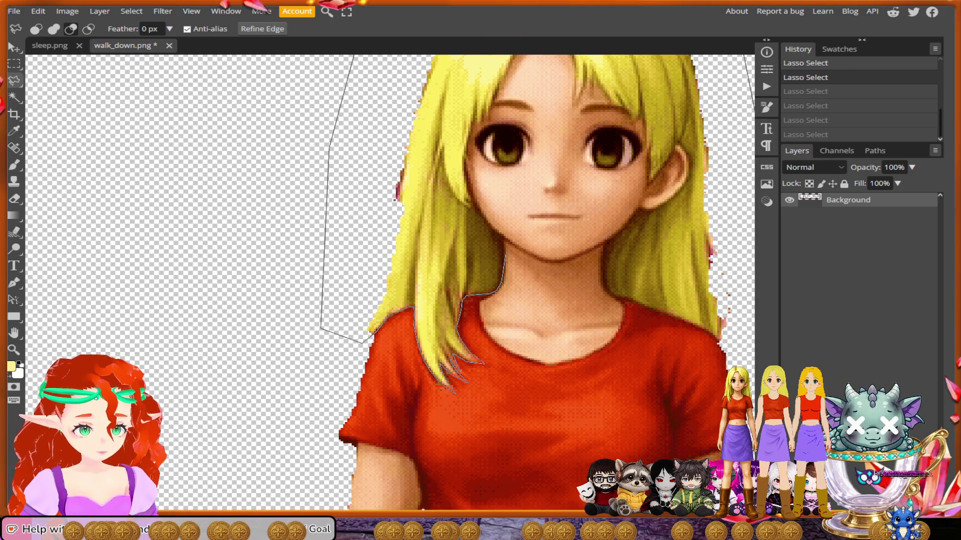
{"action": "scroll", "coordinate": [516, 270], "scroll_direction": "up", "scroll_amount": 1}
{"action": "scroll", "coordinate": [518, 269], "scroll_direction": "up", "scroll_amount": 1}
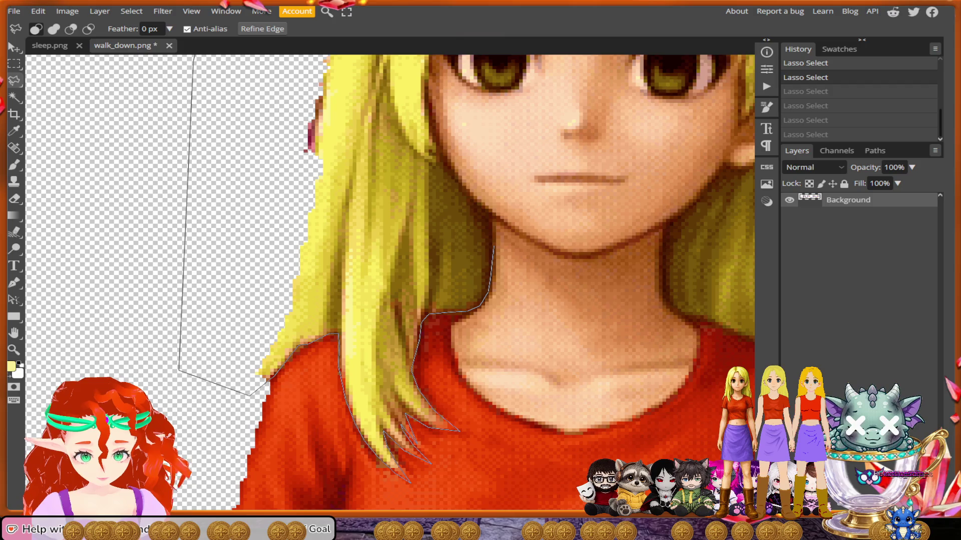
{"action": "left_click", "coordinate": [489, 214]}
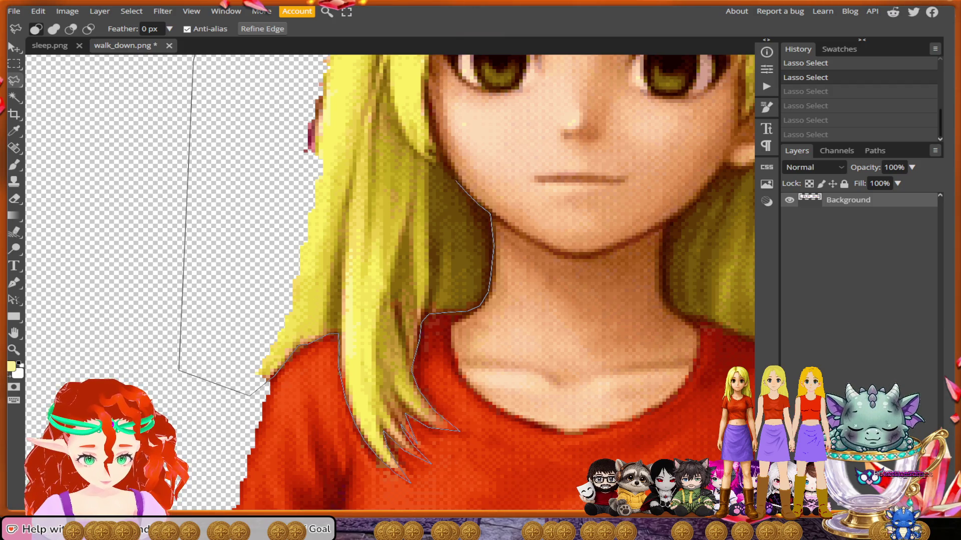
{"action": "left_click", "coordinate": [457, 178], "text": "alt"}
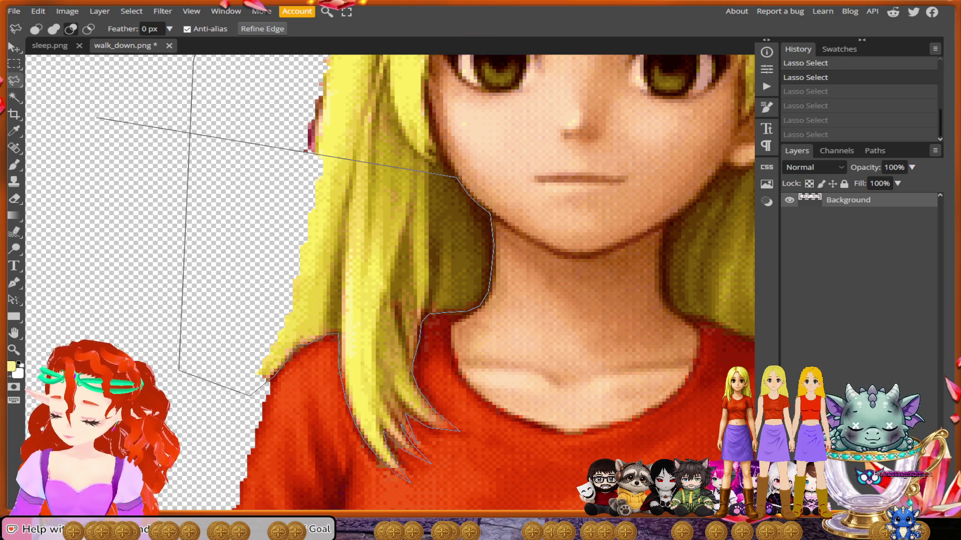
{"action": "mouse_move", "coordinate": [471, 170]}
{"action": "left_mouse_down"}
{"action": "mouse_move", "coordinate": [468, 273]}
{"action": "mouse_move", "coordinate": [431, 245]}
{"action": "mouse_move", "coordinate": [423, 165]}
{"action": "left_mouse_up"}
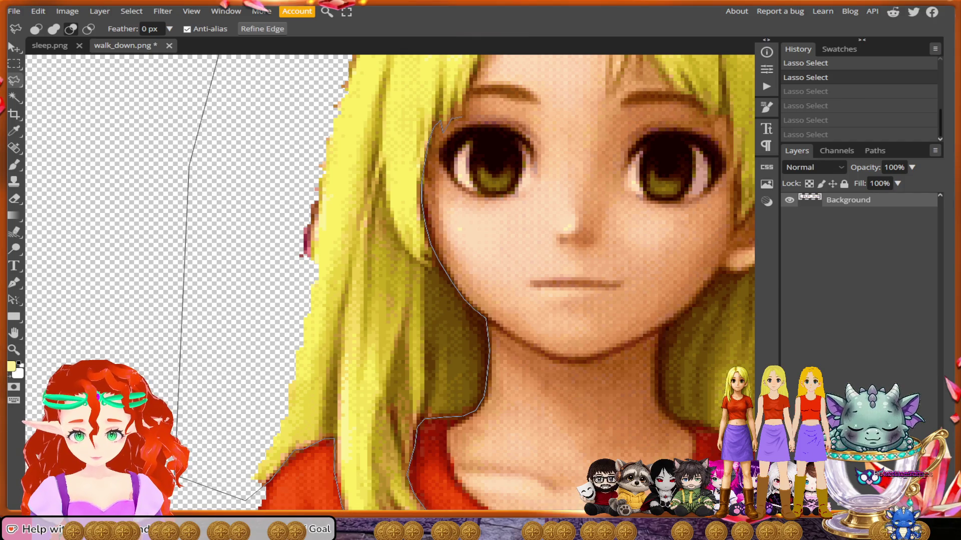
Trace the hair edge up the left cheek to where the fringe meets the left eye.
{"action": "left_click_drag", "start_coordinate": [463, 108], "coordinate": [461, 107]}
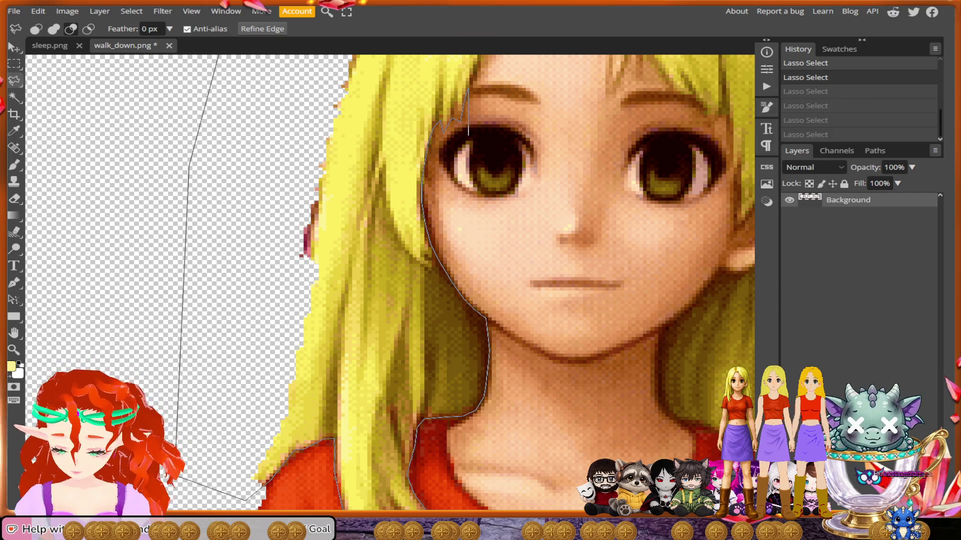
{"action": "left_click_drag", "start_coordinate": [468, 90], "coordinate": [60, 358]}
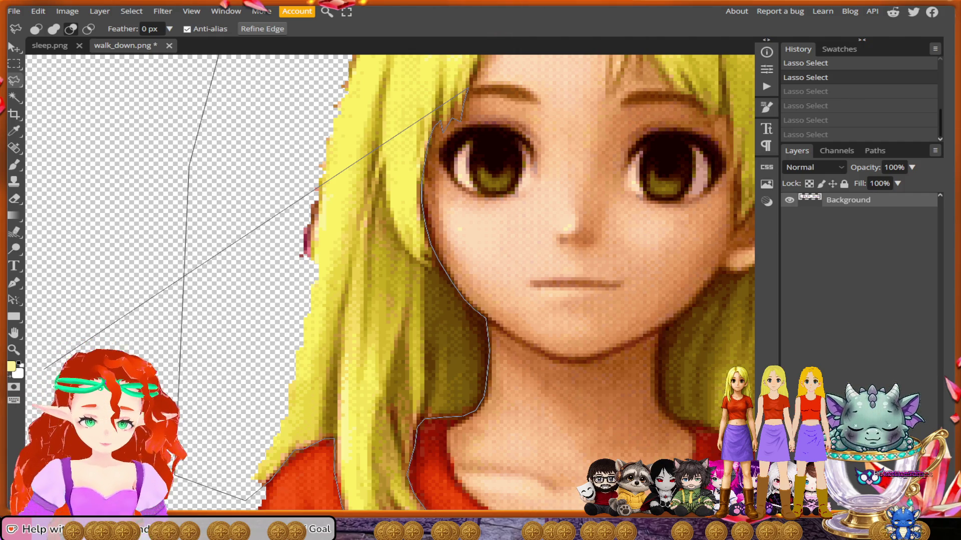
{"action": "scroll", "coordinate": [391, 282], "scroll_direction": "right", "scroll_amount": 1}
{"action": "scroll", "coordinate": [391, 283], "scroll_direction": "up", "scroll_amount": 5}
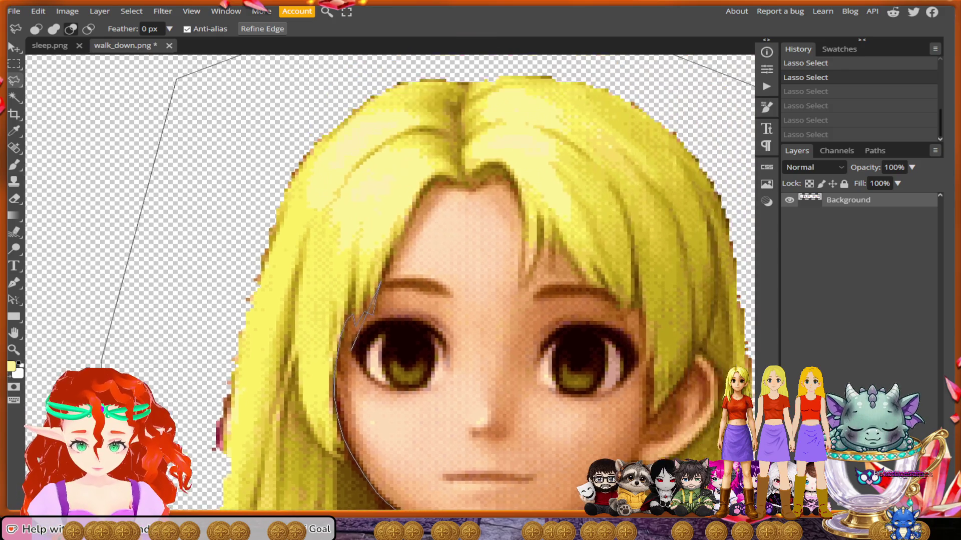
Trace the outline up the hairline, down the bangs and past the right eye.
{"action": "left_click_drag", "start_coordinate": [361, 330], "coordinate": [372, 306]}
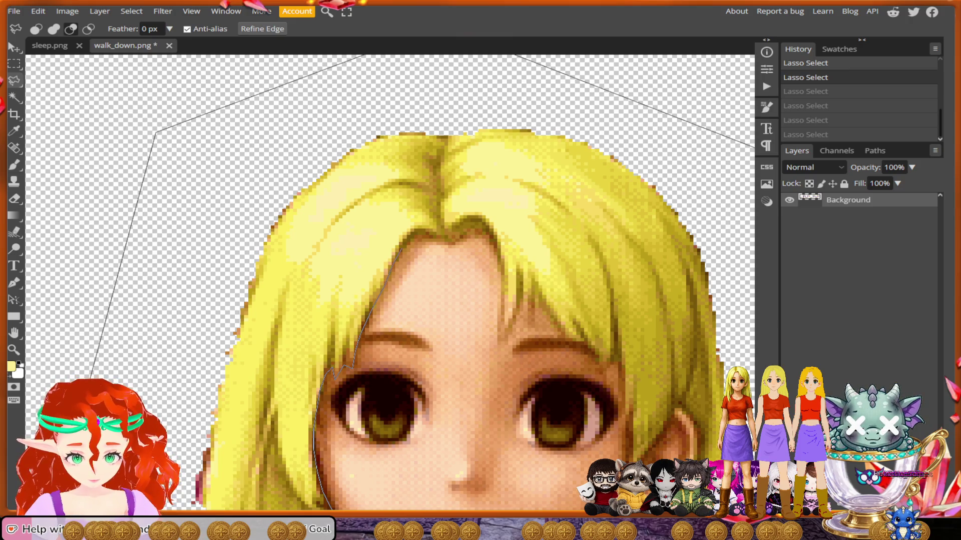
{"action": "mouse_move", "coordinate": [403, 249]}
{"action": "left_mouse_down"}
{"action": "mouse_move", "coordinate": [432, 240]}
{"action": "mouse_move", "coordinate": [467, 254]}
{"action": "mouse_move", "coordinate": [476, 235]}
{"action": "mouse_move", "coordinate": [461, 239]}
{"action": "mouse_move", "coordinate": [469, 233]}
{"action": "left_mouse_up"}
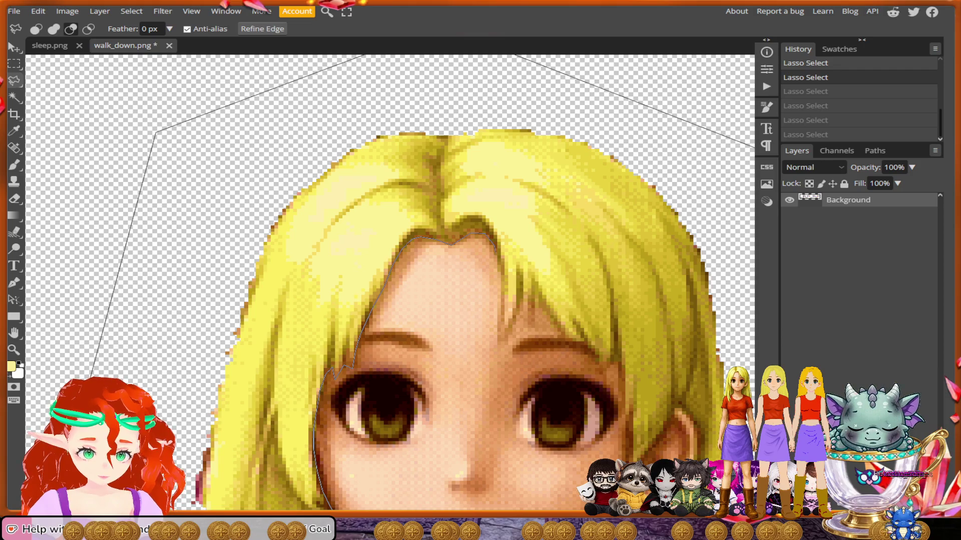
{"action": "mouse_move", "coordinate": [496, 248]}
{"action": "left_mouse_down"}
{"action": "mouse_move", "coordinate": [498, 347]}
{"action": "mouse_move", "coordinate": [523, 300]}
{"action": "mouse_move", "coordinate": [528, 317]}
{"action": "mouse_move", "coordinate": [535, 306]}
{"action": "mouse_move", "coordinate": [564, 336]}
{"action": "mouse_move", "coordinate": [593, 344]}
{"action": "left_mouse_up"}
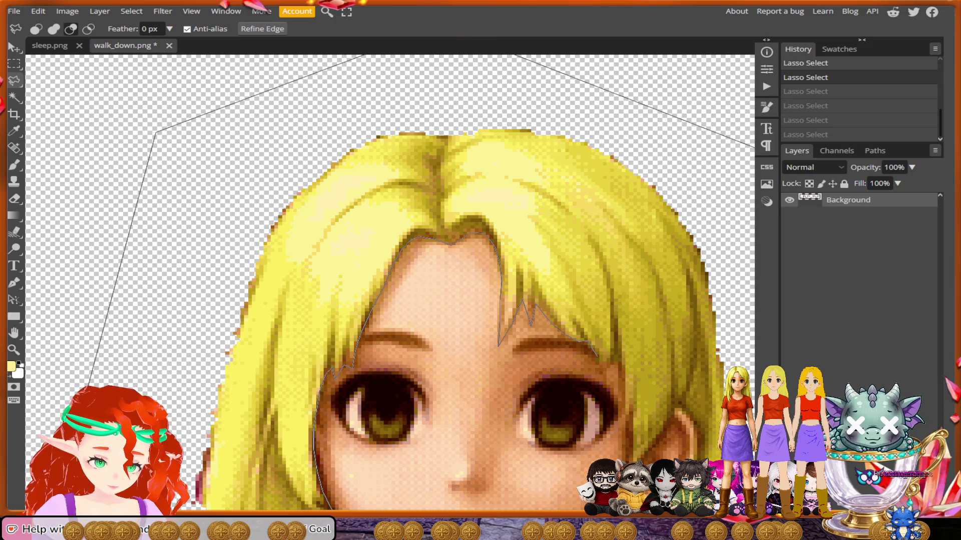
{"action": "left_click_drag", "start_coordinate": [597, 356], "coordinate": [600, 374]}
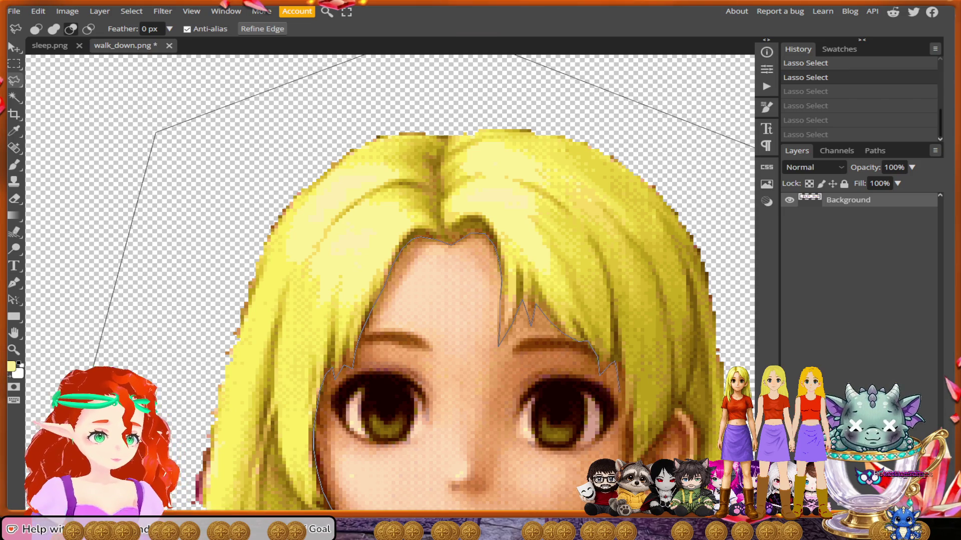
{"action": "mouse_move", "coordinate": [623, 383]}
{"action": "left_mouse_down"}
{"action": "mouse_move", "coordinate": [629, 456]}
{"action": "mouse_move", "coordinate": [593, 413]}
{"action": "mouse_move", "coordinate": [629, 368]}
{"action": "left_mouse_up"}
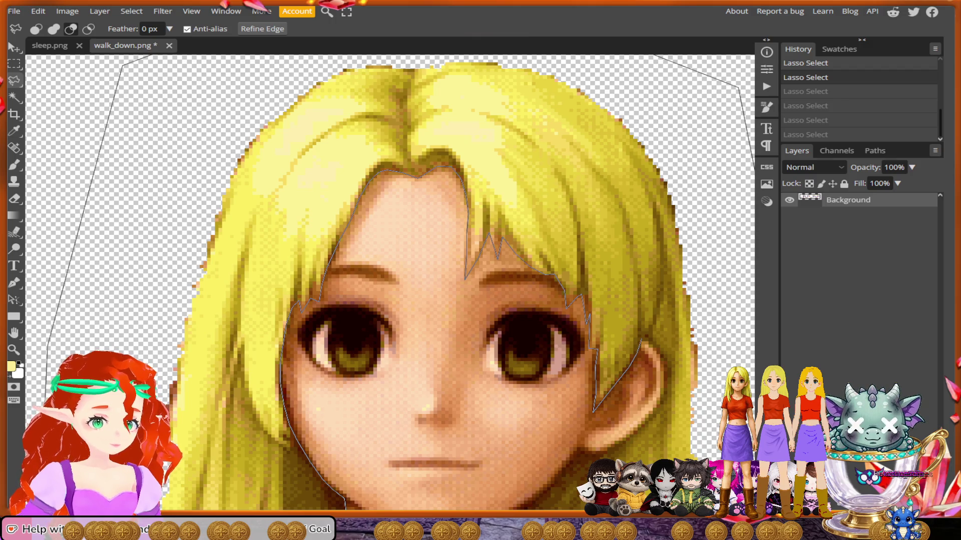
Carry the outline around the right ear and down the neck to close the selection.
{"action": "left_click_drag", "start_coordinate": [641, 343], "coordinate": [649, 344]}
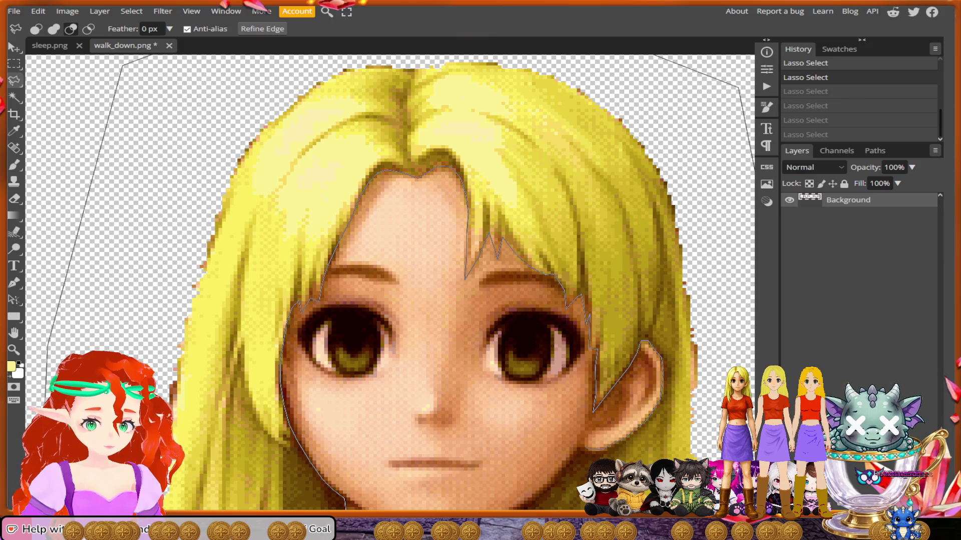
{"action": "scroll", "coordinate": [390, 280], "scroll_direction": "down", "scroll_amount": 3}
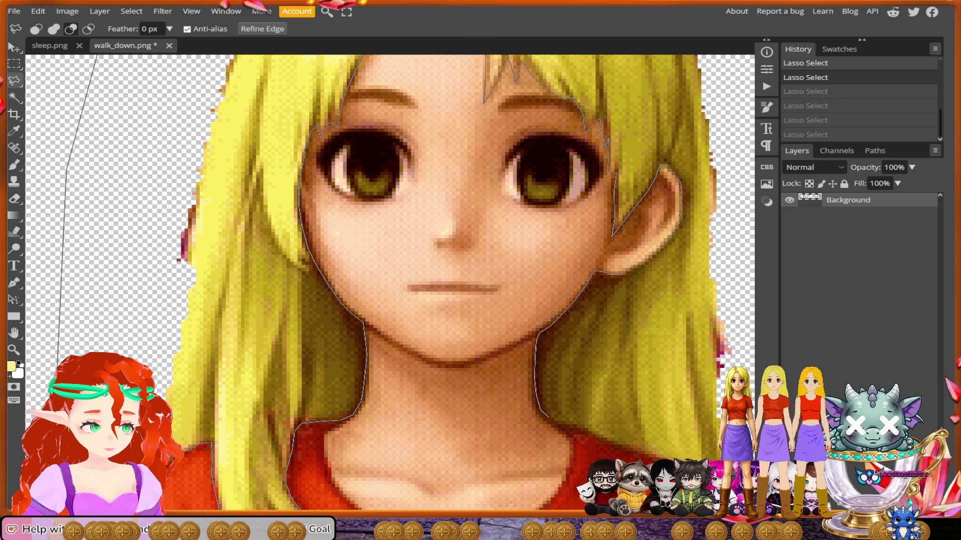
{"action": "mouse_move", "coordinate": [548, 418]}
{"action": "left_mouse_down"}
{"action": "mouse_move", "coordinate": [649, 454]}
{"action": "mouse_move", "coordinate": [618, 411]}
{"action": "mouse_move", "coordinate": [629, 431]}
{"action": "mouse_move", "coordinate": [691, 380]}
{"action": "mouse_move", "coordinate": [717, 290]}
{"action": "left_mouse_up"}
{"action": "scroll", "coordinate": [448, 253], "scroll_direction": "down", "scroll_amount": 8}
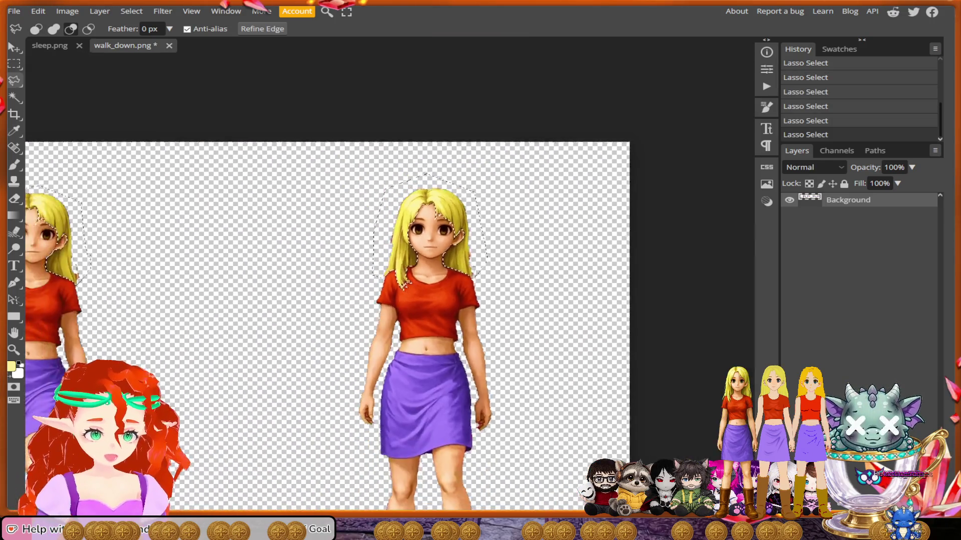
Invert the selection and delete everything except the hair.
{"action": "scroll", "coordinate": [447, 253], "scroll_direction": "down", "scroll_amount": 5}
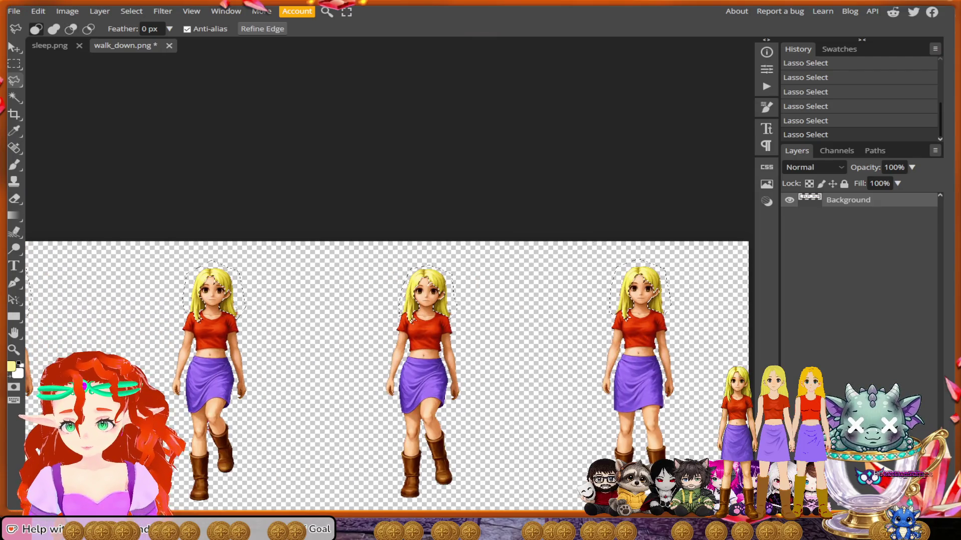
{"action": "left_click", "coordinate": [131, 11]}
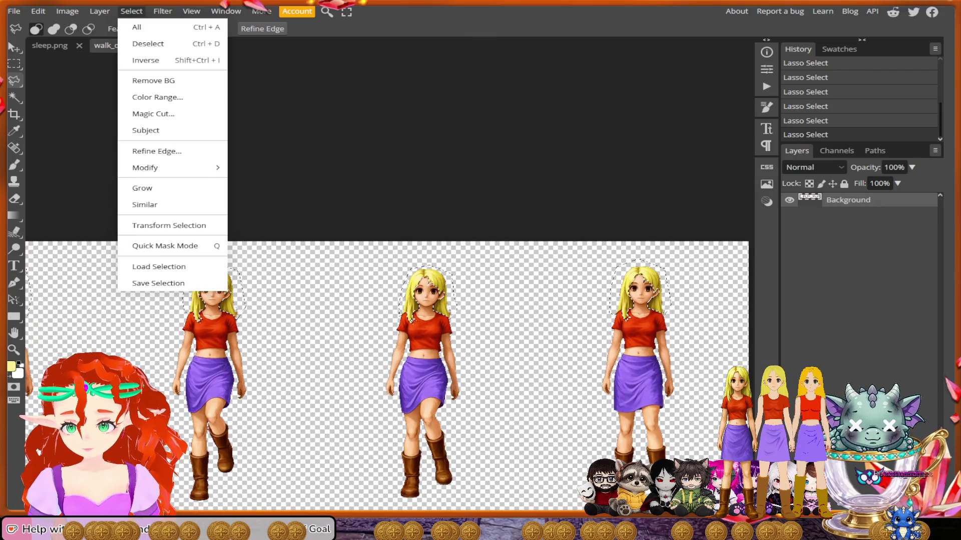
{"action": "left_click", "coordinate": [145, 61]}
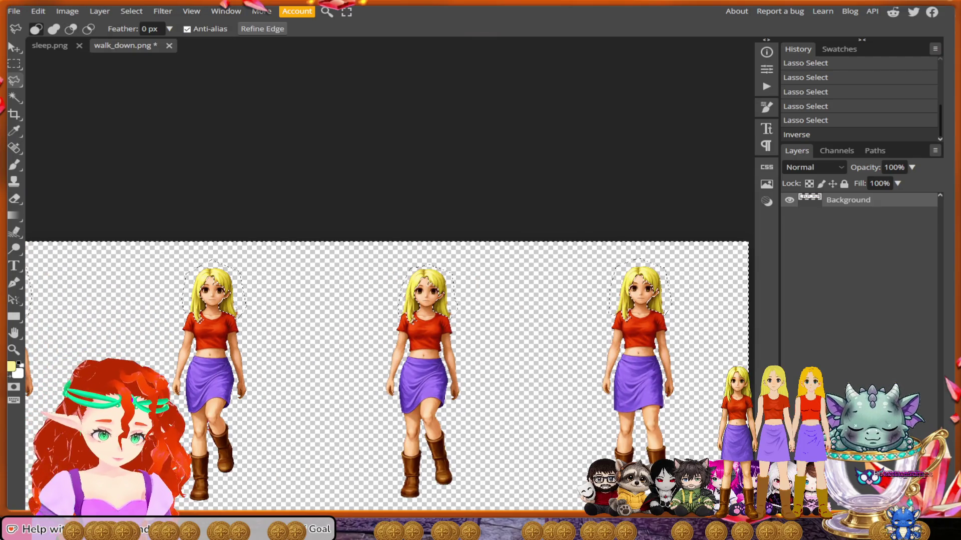
{"action": "key", "text": "Delete"}
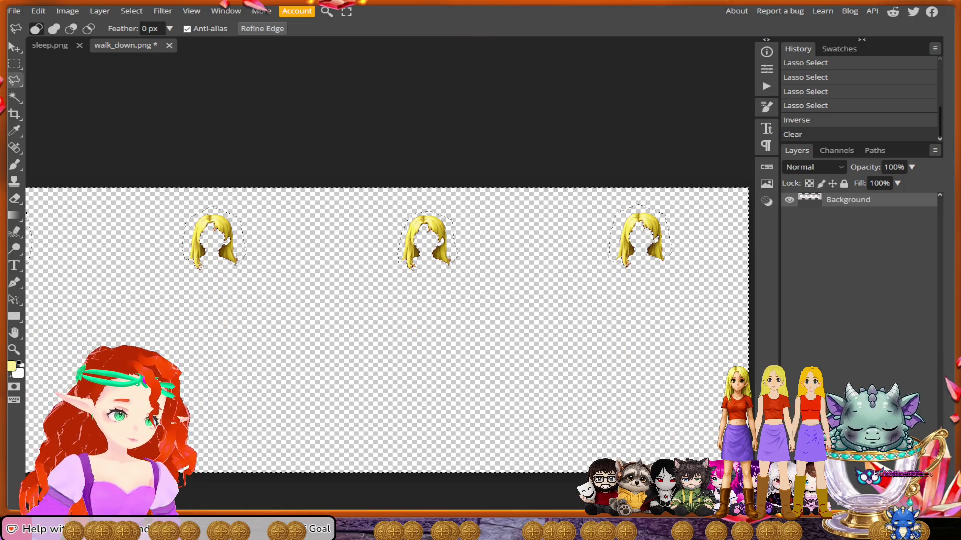
{"action": "scroll", "coordinate": [401, 195], "scroll_direction": "down", "scroll_amount": 5}
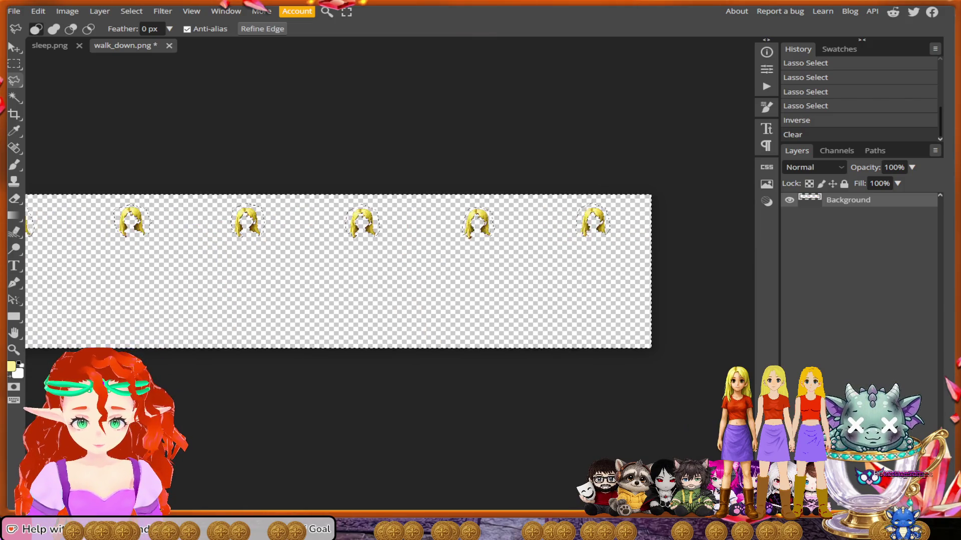
Export the sheet as a PNG named walk_downhair, dismissing the ad-blocker notice.
{"action": "left_click", "coordinate": [14, 11]}
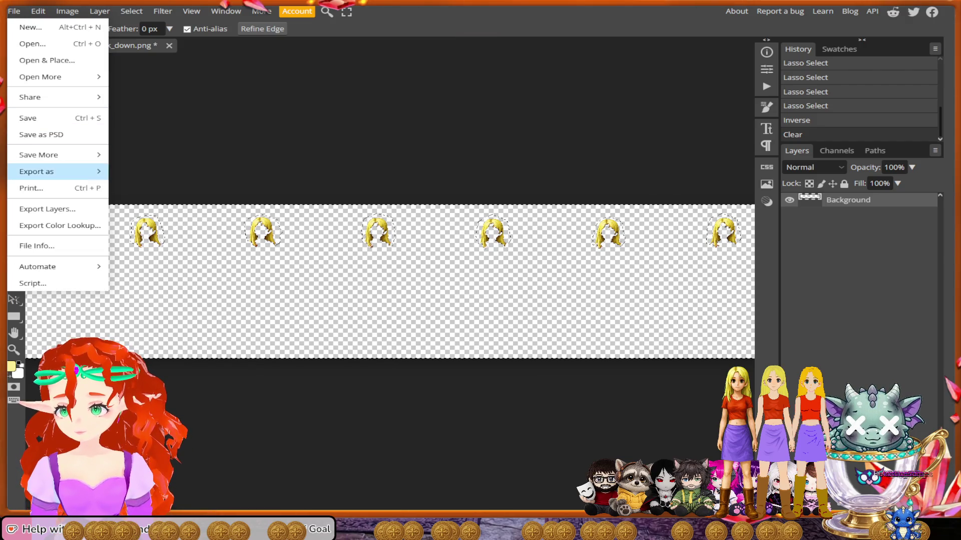
{"action": "mouse_move", "coordinate": [37, 171]}
{"action": "left_click", "coordinate": [150, 172]}
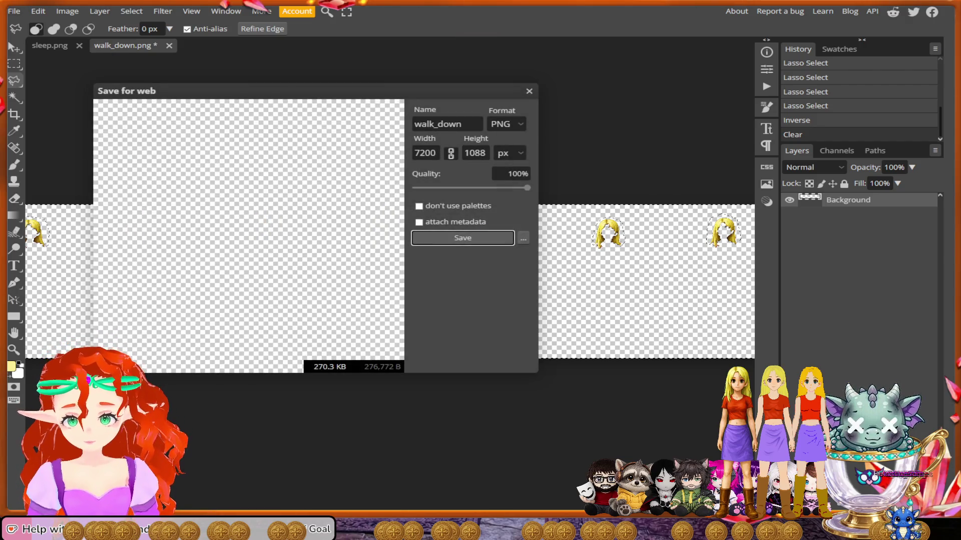
{"action": "left_click", "coordinate": [460, 124]}
{"action": "type", "text": "hair"}
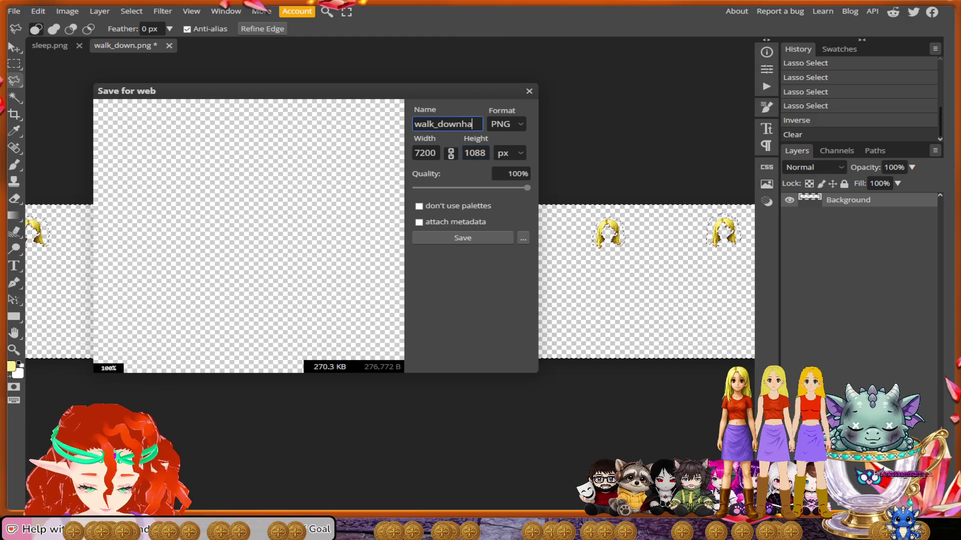
{"action": "left_click", "coordinate": [462, 237]}
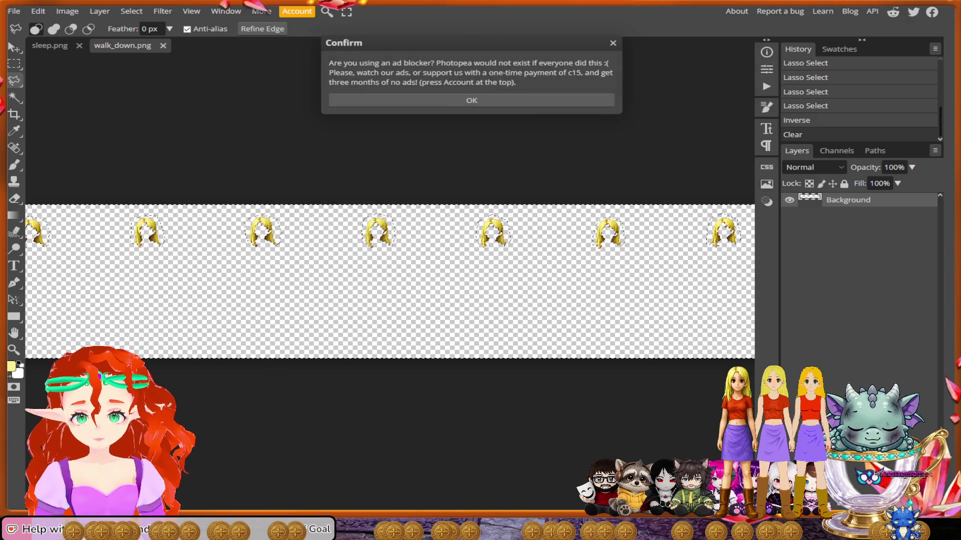
{"action": "key", "text": "Return"}
{"action": "key", "text": "ctrl+minus"}
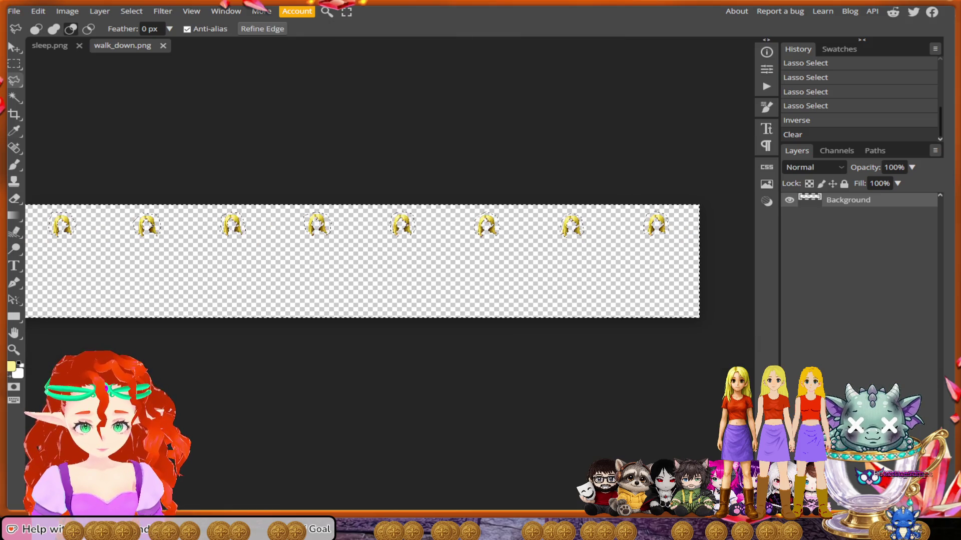
Switch to rectangular selection, deselect everything, then open and close the File menu.
{"action": "key", "text": "m"}
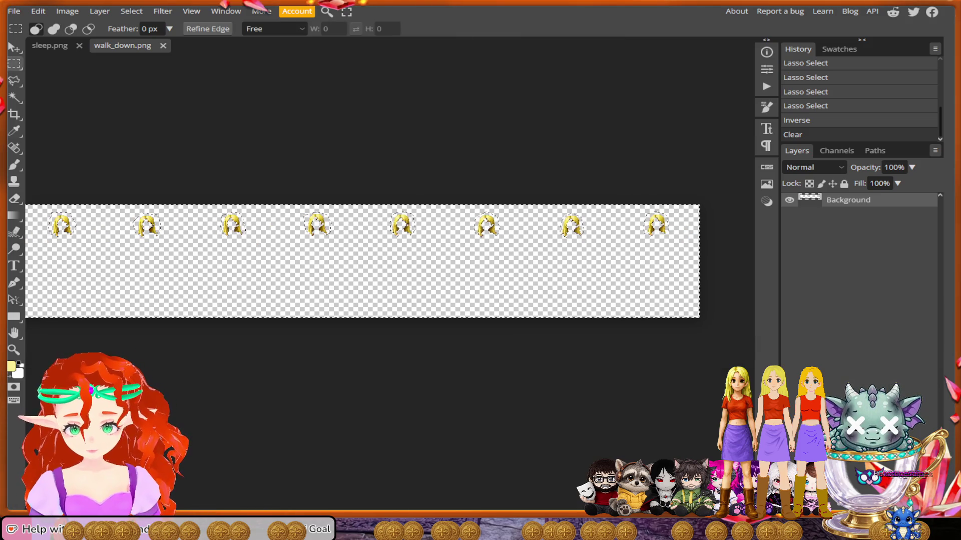
{"action": "key", "text": "ctrl+d"}
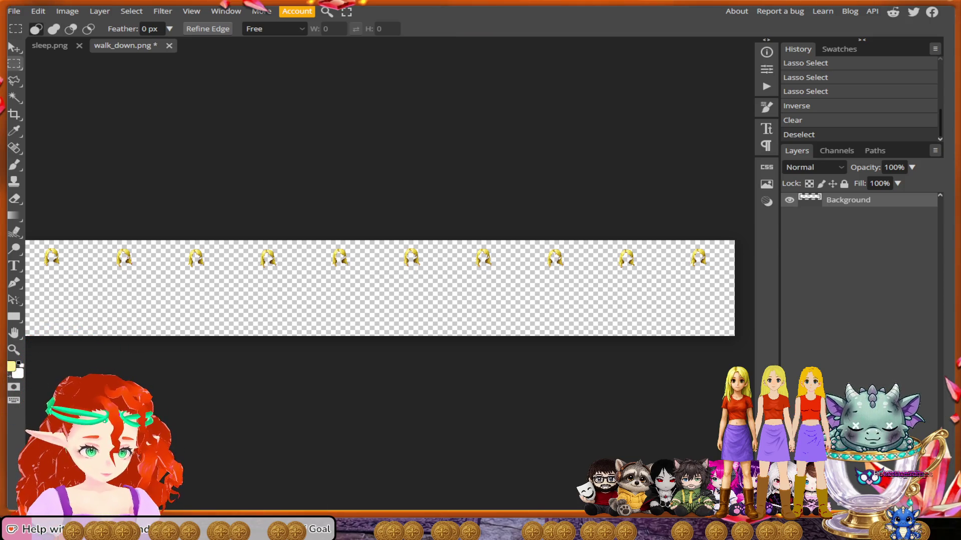
{"action": "left_click", "coordinate": [14, 11]}
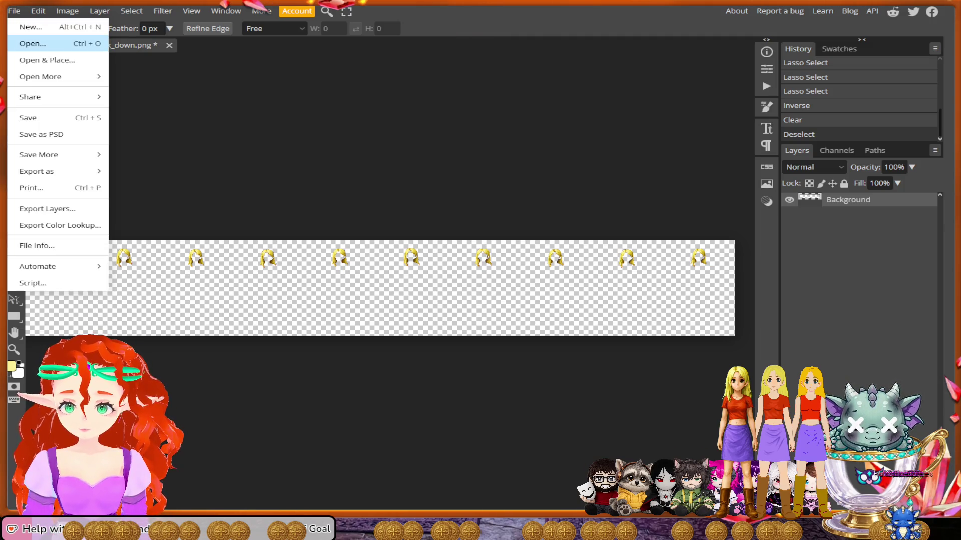
{"action": "key", "text": "Escape"}
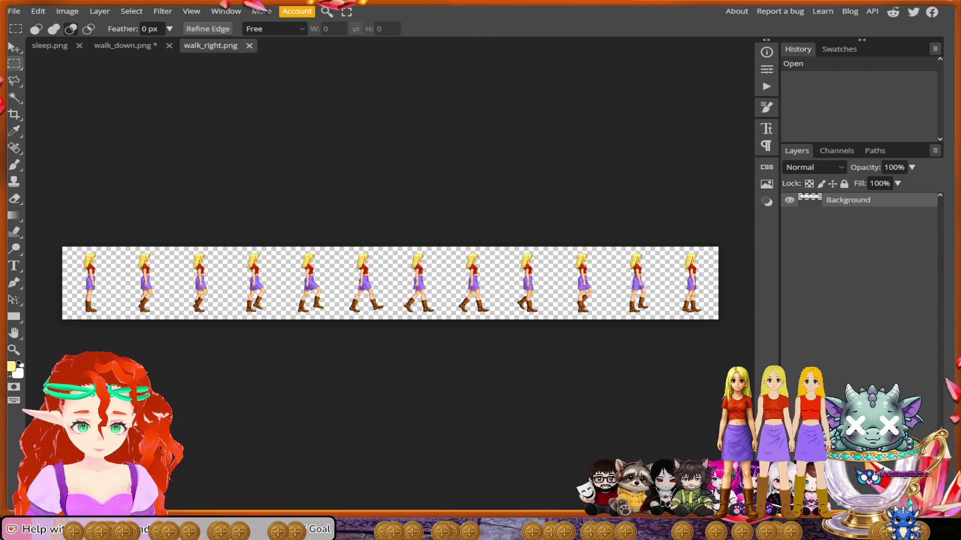
Zoom in on the first figure's head in walk_right.png and switch to the Lasso tool.
{"action": "scroll", "coordinate": [426, 283], "scroll_direction": "up", "scroll_amount": 5}
{"action": "scroll", "coordinate": [425, 283], "scroll_direction": "down", "scroll_amount": 1}
{"action": "scroll", "coordinate": [425, 283], "scroll_direction": "up", "scroll_amount": 1}
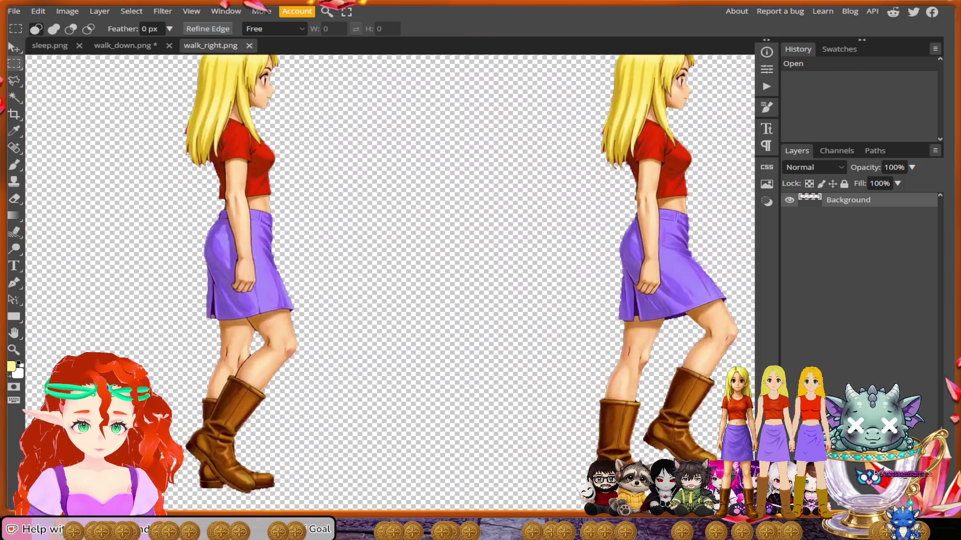
{"action": "scroll", "coordinate": [390, 283], "scroll_direction": "down", "scroll_amount": 2}
{"action": "scroll", "coordinate": [390, 282], "scroll_direction": "up", "scroll_amount": 2}
{"action": "scroll", "coordinate": [391, 310], "scroll_direction": "left", "scroll_amount": 10}
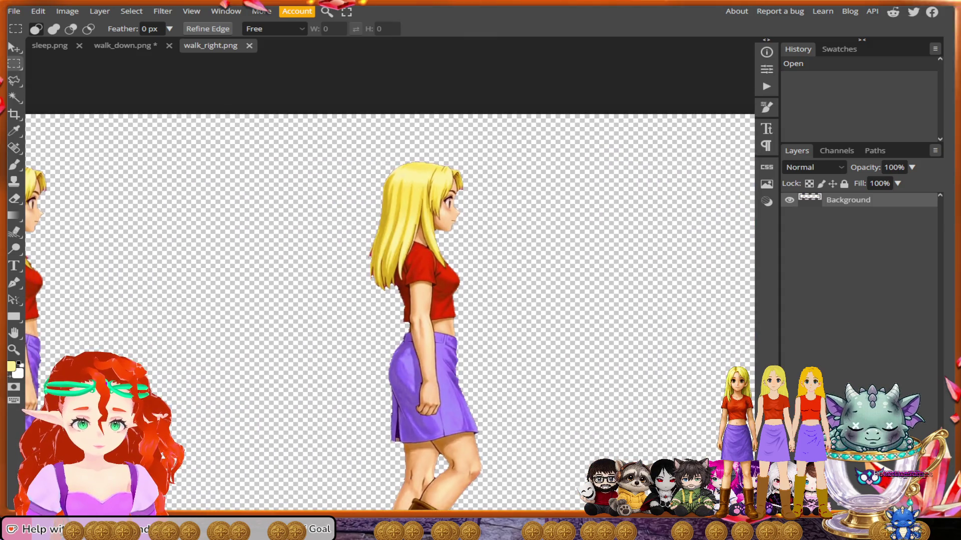
{"action": "scroll", "coordinate": [390, 311], "scroll_direction": "left", "scroll_amount": 3}
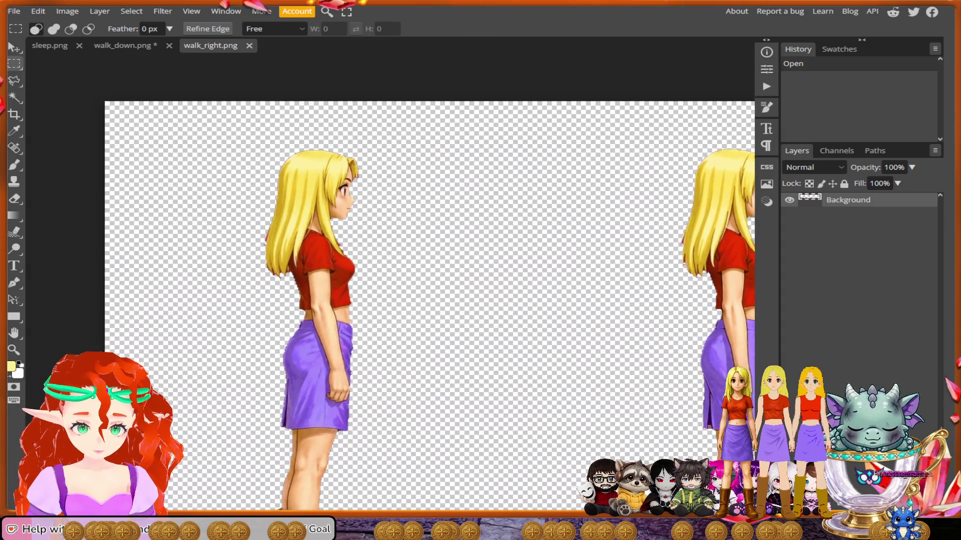
{"action": "scroll", "coordinate": [366, 273], "scroll_direction": "up", "scroll_amount": 2}
{"action": "scroll", "coordinate": [390, 281], "scroll_direction": "up", "scroll_amount": 5}
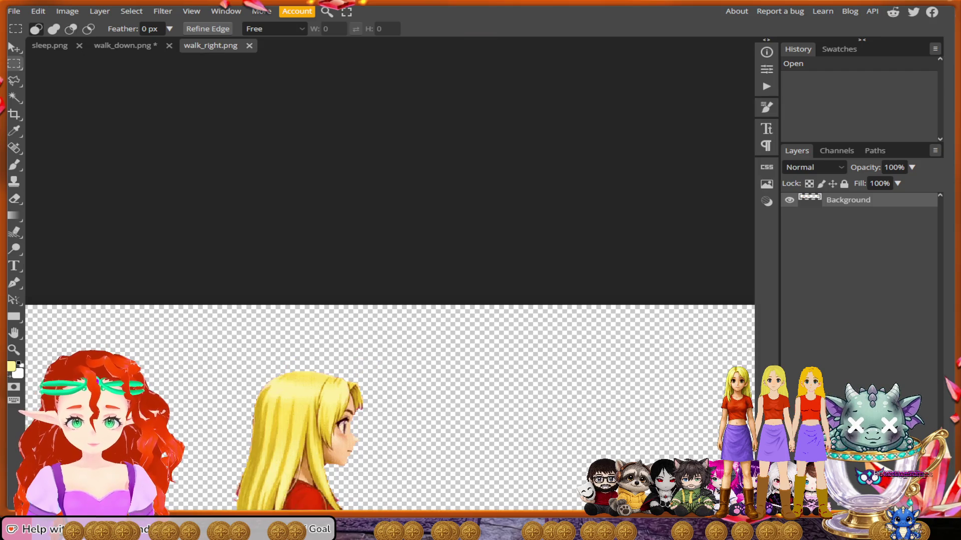
{"action": "scroll", "coordinate": [391, 280], "scroll_direction": "down", "scroll_amount": 4}
{"action": "scroll", "coordinate": [117, 195], "scroll_direction": "up", "scroll_amount": 4}
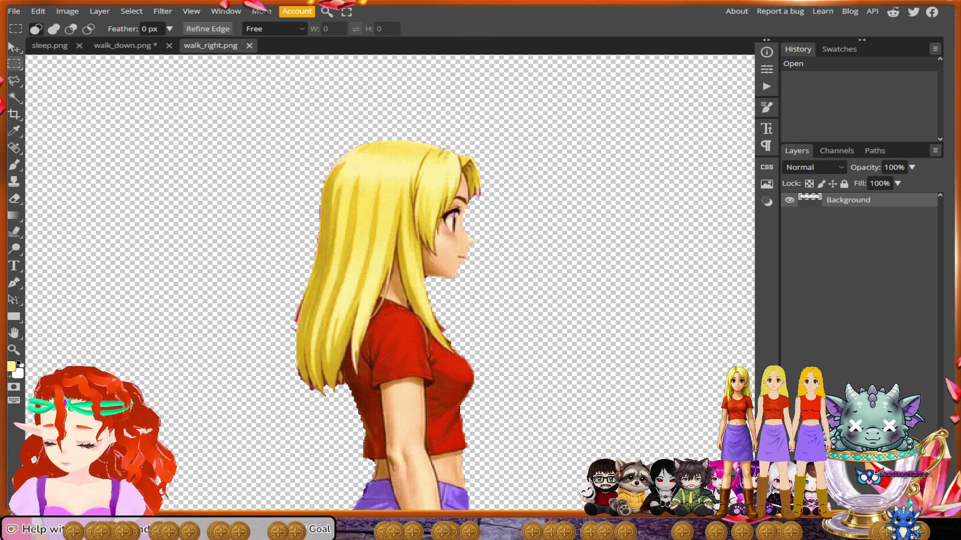
{"action": "scroll", "coordinate": [492, 258], "scroll_direction": "up", "scroll_amount": 2}
{"action": "scroll", "coordinate": [390, 283], "scroll_direction": "left", "scroll_amount": 2}
{"action": "scroll", "coordinate": [391, 283], "scroll_direction": "up", "scroll_amount": 1}
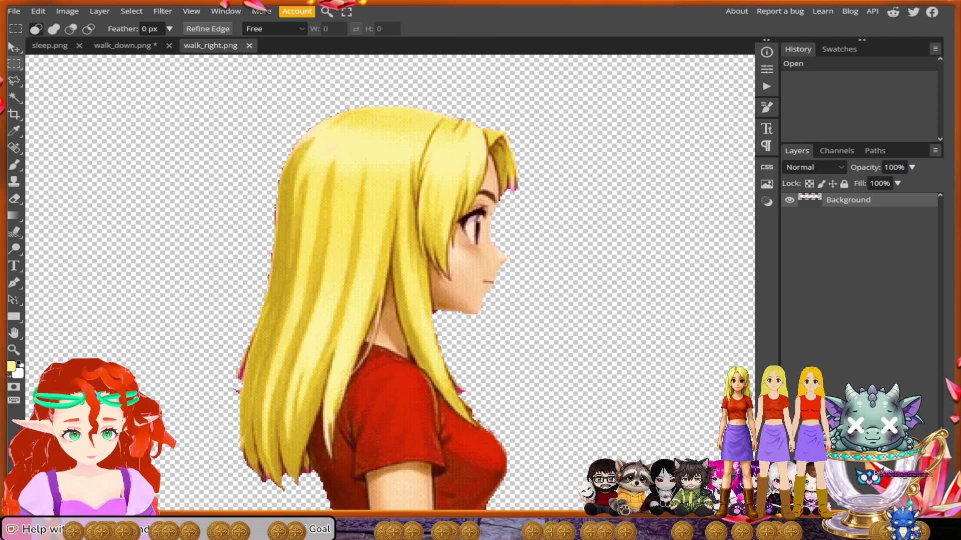
{"action": "key", "text": "l"}
{"action": "key", "text": "alt"}
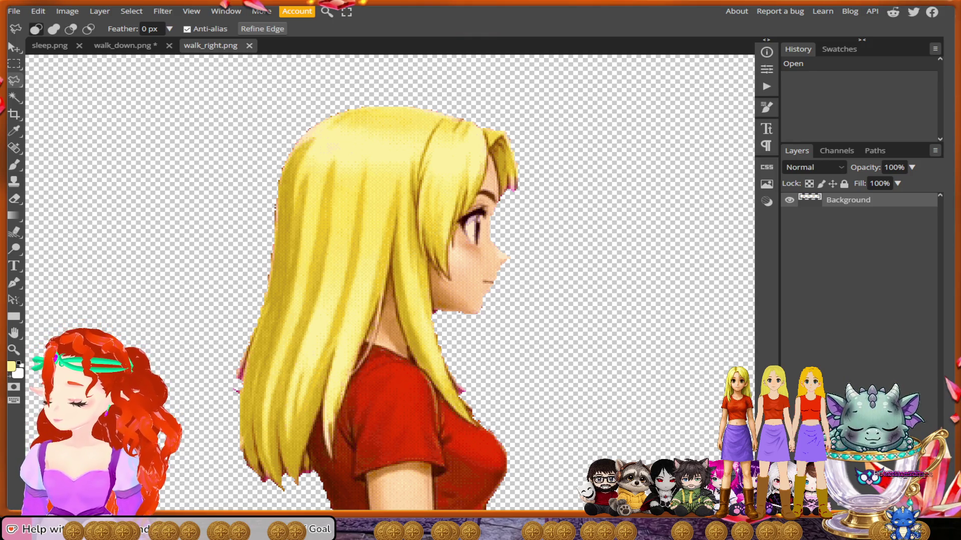
Start a straight-edged lasso outline over the head and down toward the chest.
{"action": "key", "text": "alt"}
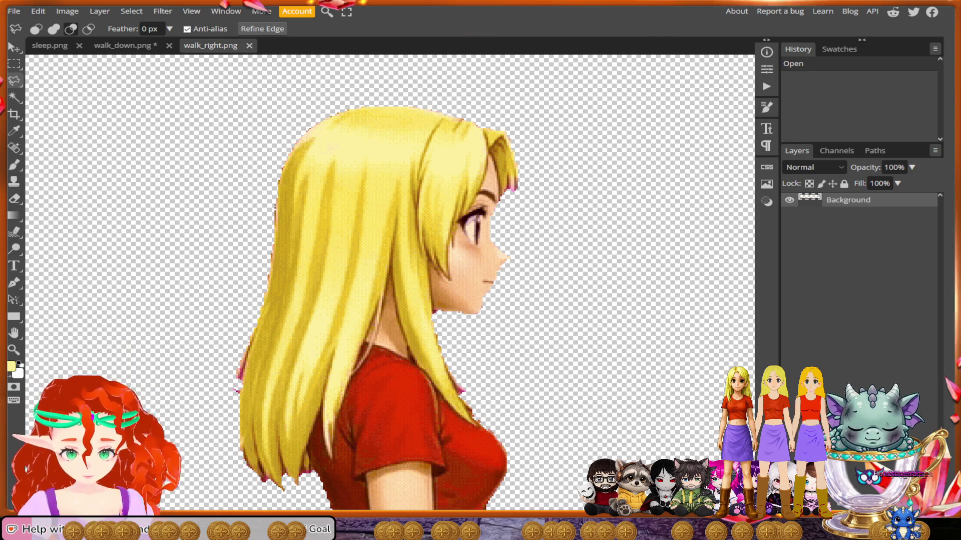
{"action": "mouse_move", "coordinate": [562, 185]}
{"action": "left_mouse_down"}
{"action": "mouse_move", "coordinate": [533, 97]}
{"action": "mouse_move", "coordinate": [389, 89]}
{"action": "mouse_move", "coordinate": [287, 104]}
{"action": "mouse_move", "coordinate": [225, 217]}
{"action": "mouse_move", "coordinate": [191, 400]}
{"action": "mouse_move", "coordinate": [237, 498]}
{"action": "mouse_move", "coordinate": [312, 481]}
{"action": "mouse_move", "coordinate": [313, 471]}
{"action": "mouse_move", "coordinate": [308, 478]}
{"action": "left_mouse_up"}
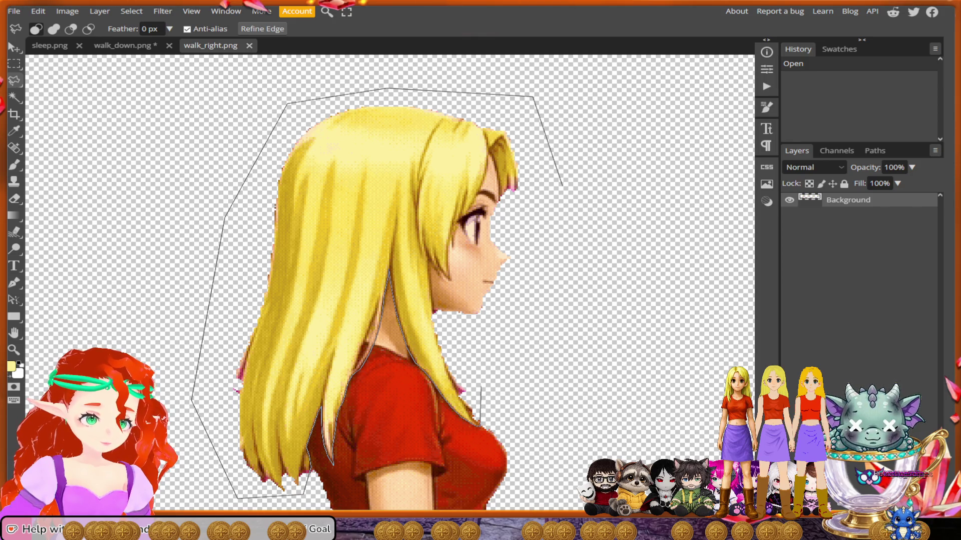
{"action": "left_click", "coordinate": [498, 342]}
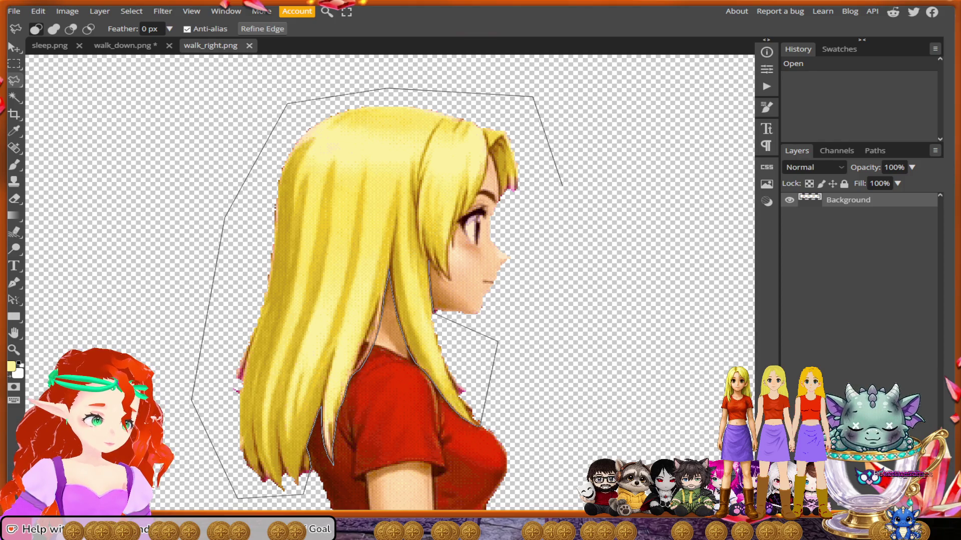
Close a lasso outline around the first blonde girl's head and hair.
{"action": "scroll", "coordinate": [433, 265], "scroll_direction": "up", "scroll_amount": 3}
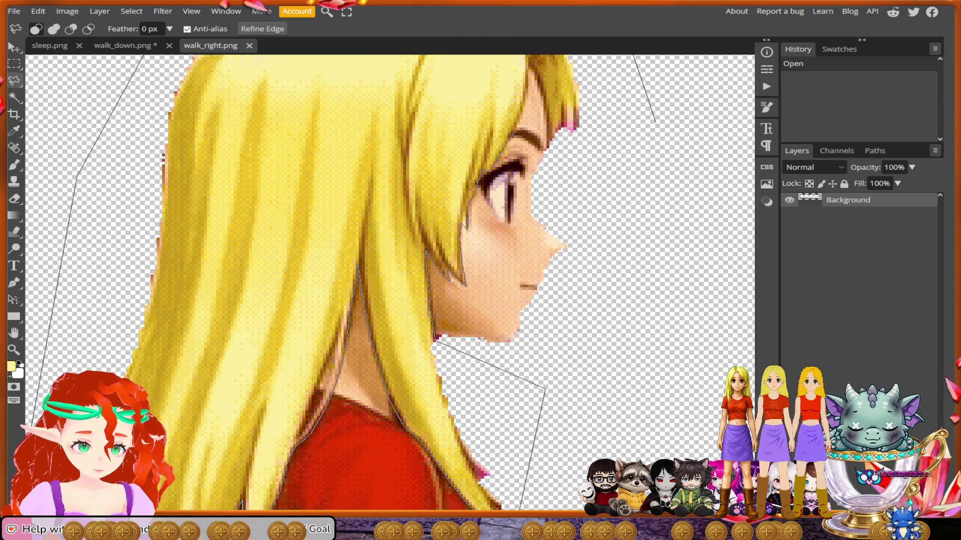
{"action": "scroll", "coordinate": [390, 282], "scroll_direction": "up", "scroll_amount": 2}
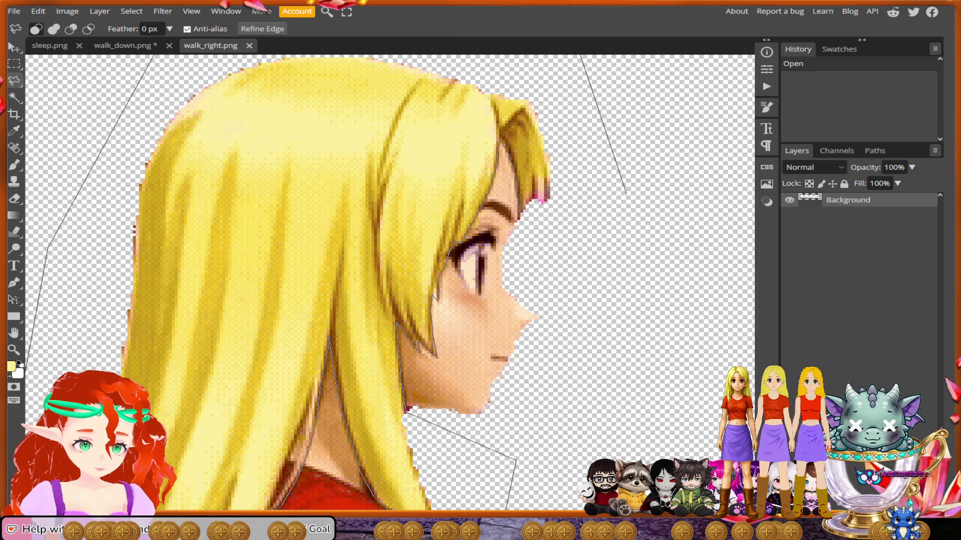
{"action": "mouse_move", "coordinate": [625, 193]}
{"action": "left_mouse_down"}
{"action": "mouse_move", "coordinate": [608, 218]}
{"action": "mouse_move", "coordinate": [518, 235]}
{"action": "left_mouse_up"}
{"action": "scroll", "coordinate": [351, 451], "scroll_direction": "up", "scroll_amount": 2}
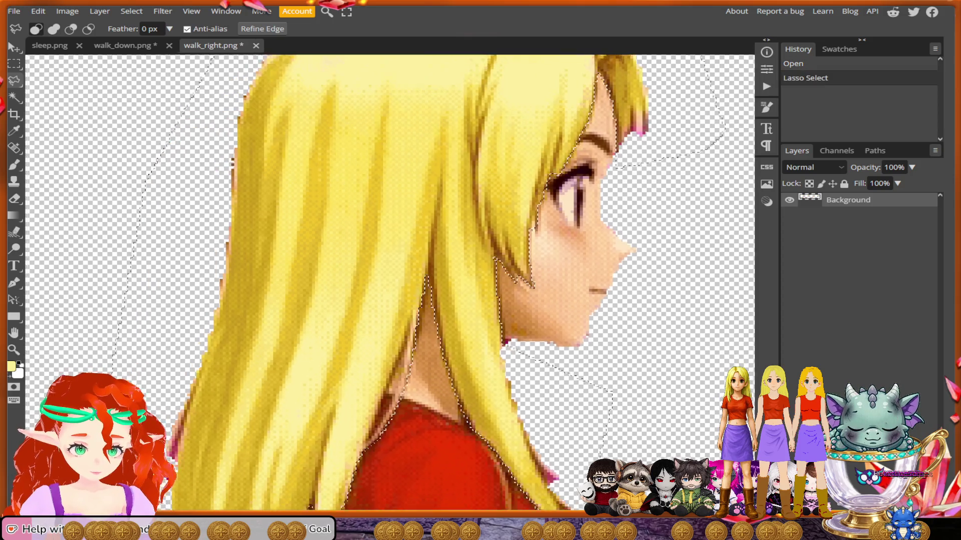
{"action": "scroll", "coordinate": [350, 451], "scroll_direction": "up", "scroll_amount": 4}
Subtract the neck area beside the hair from the selection with an Alt-lasso.
{"action": "key", "text": "alt"}
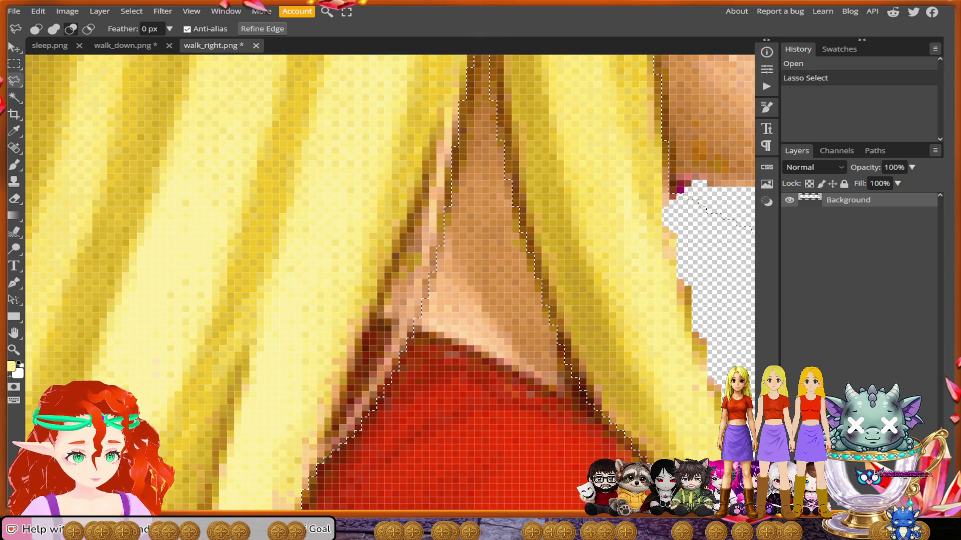
{"action": "mouse_move", "coordinate": [333, 428]}
{"action": "left_mouse_down"}
{"action": "mouse_move", "coordinate": [393, 331]}
{"action": "mouse_move", "coordinate": [387, 308]}
{"action": "mouse_move", "coordinate": [353, 364]}
{"action": "left_mouse_up"}
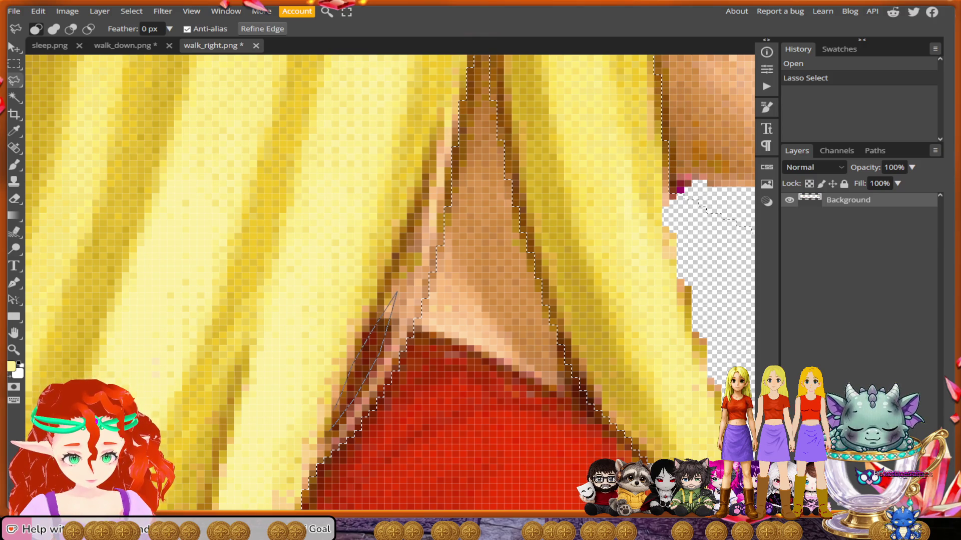
{"action": "left_click_drag", "start_coordinate": [332, 428], "coordinate": [332, 428]}
{"action": "scroll", "coordinate": [332, 427], "scroll_direction": "down", "scroll_amount": 3}
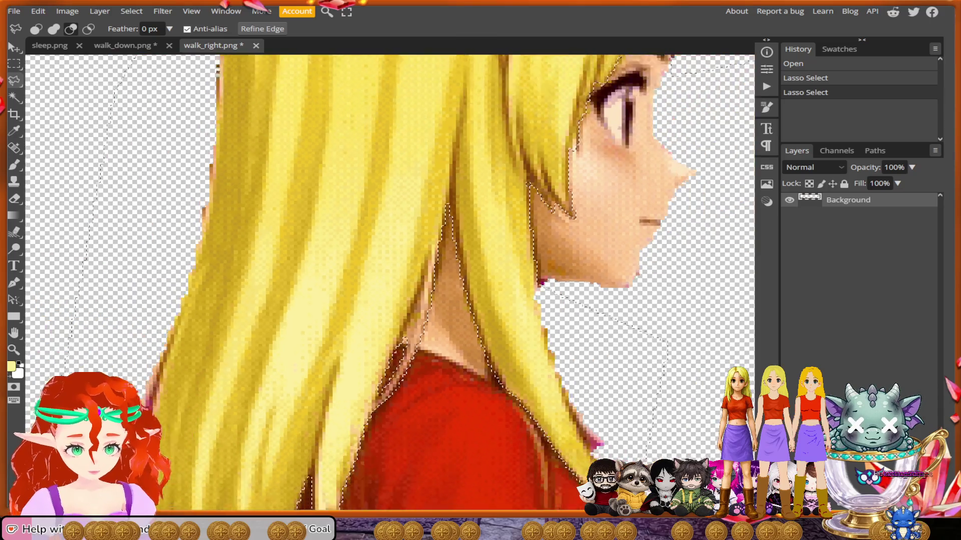
{"action": "scroll", "coordinate": [410, 386], "scroll_direction": "down", "scroll_amount": 1}
{"action": "scroll", "coordinate": [450, 330], "scroll_direction": "up", "scroll_amount": 5}
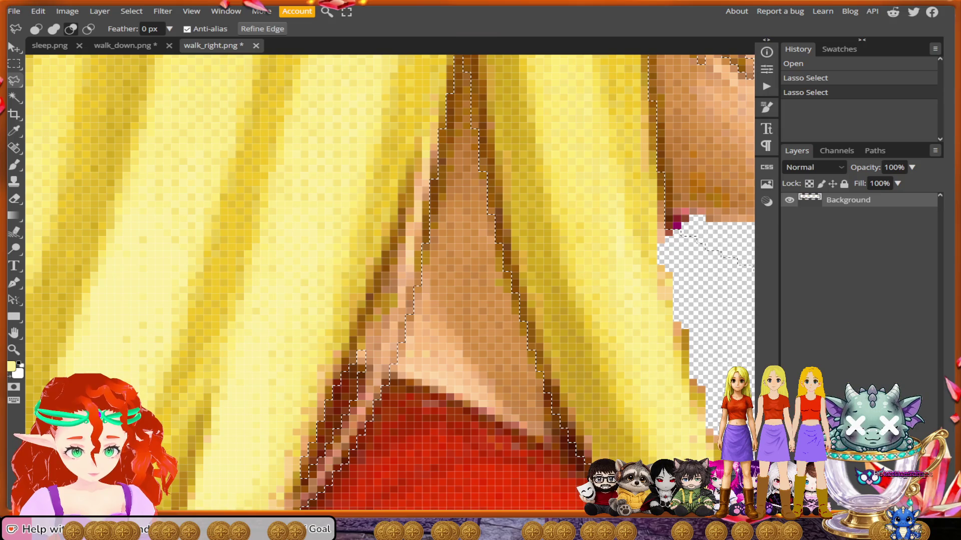
{"action": "left_click_drag", "start_coordinate": [393, 295], "coordinate": [366, 371]}
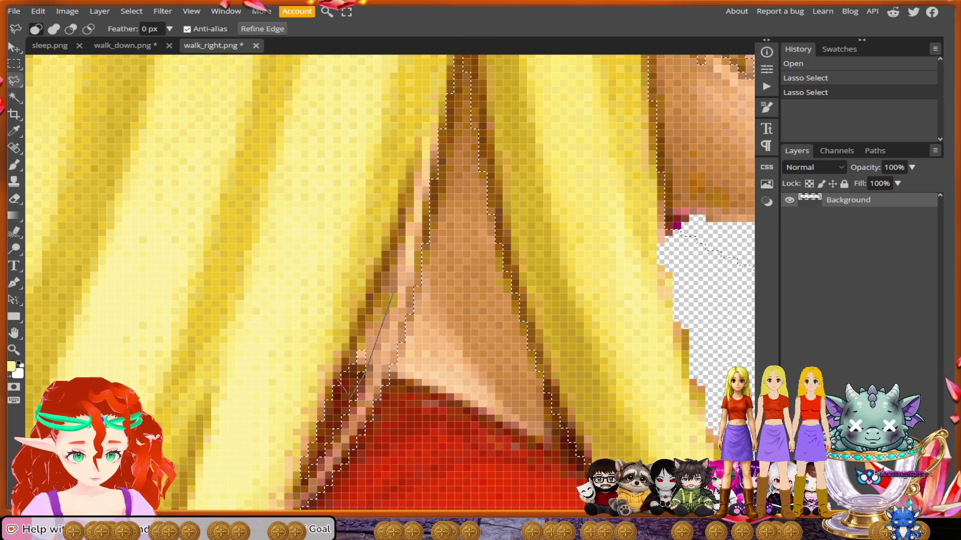
{"action": "left_click_drag", "start_coordinate": [365, 331], "coordinate": [375, 297]}
Cut the neck gap between the hair strands out of the hair selection.
{"action": "scroll", "coordinate": [430, 390], "scroll_direction": "down", "scroll_amount": 3}
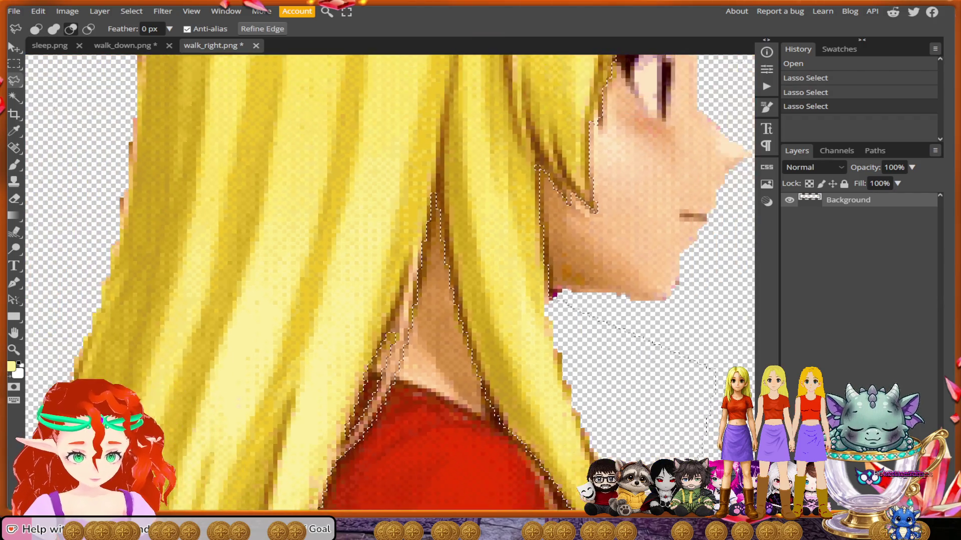
{"action": "scroll", "coordinate": [431, 351], "scroll_direction": "down", "scroll_amount": 5}
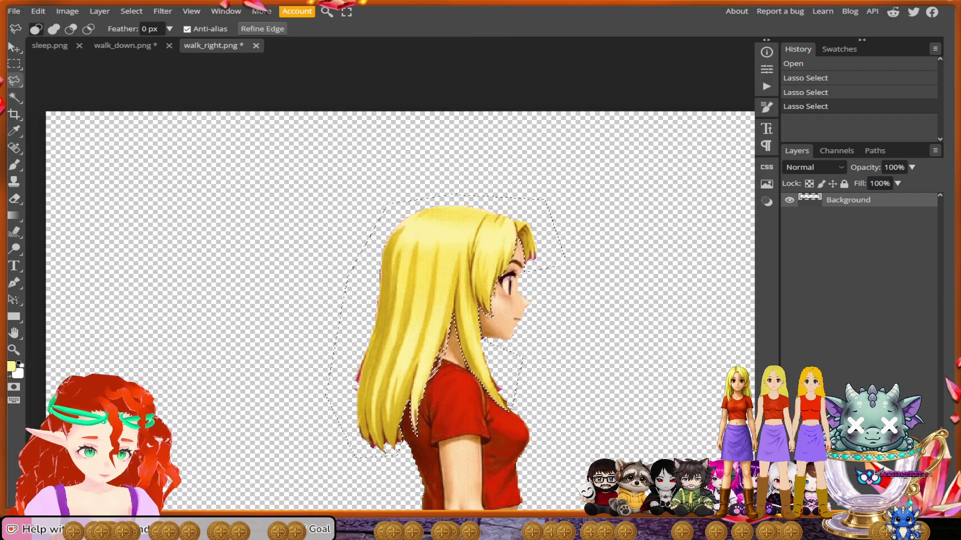
{"action": "scroll", "coordinate": [465, 360], "scroll_direction": "up", "scroll_amount": 5}
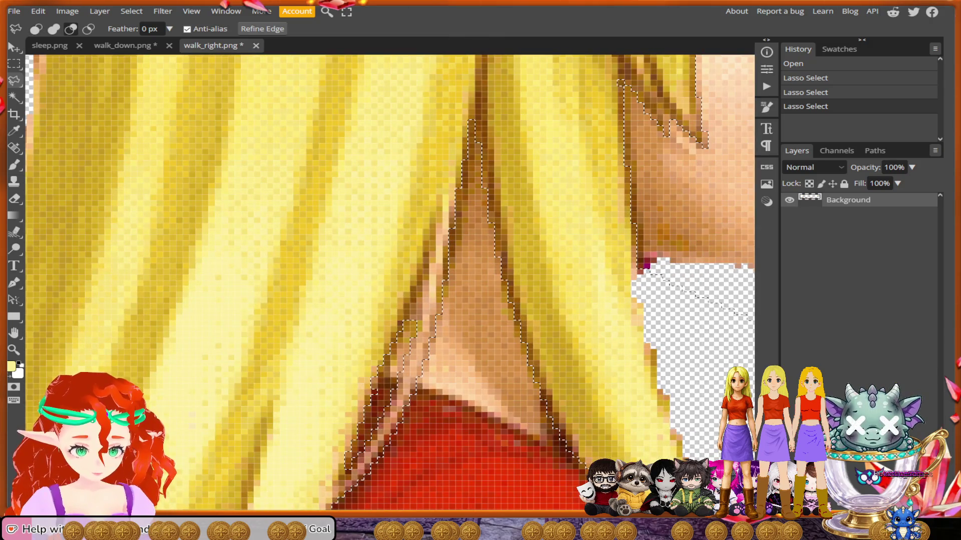
{"action": "left_click_drag", "start_coordinate": [418, 318], "coordinate": [426, 263]}
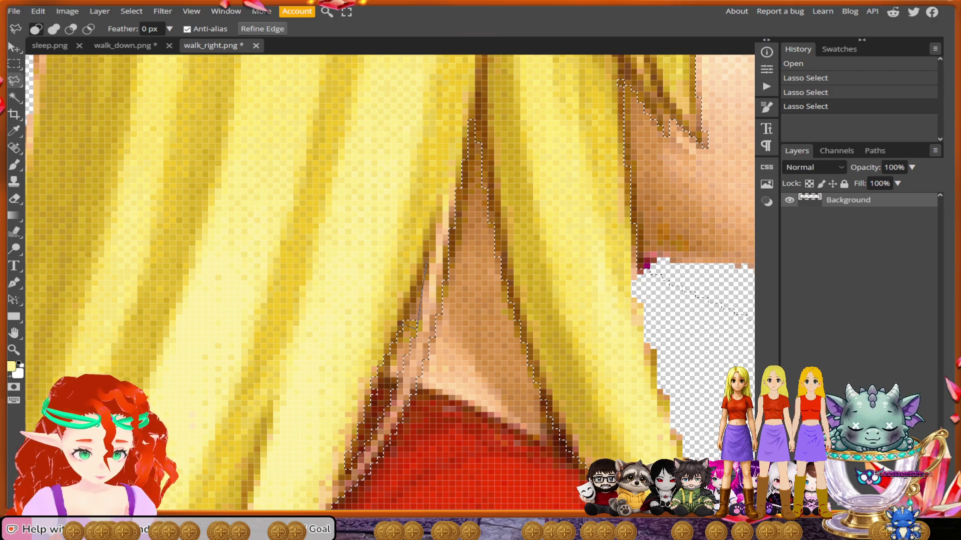
{"action": "key", "text": "alt"}
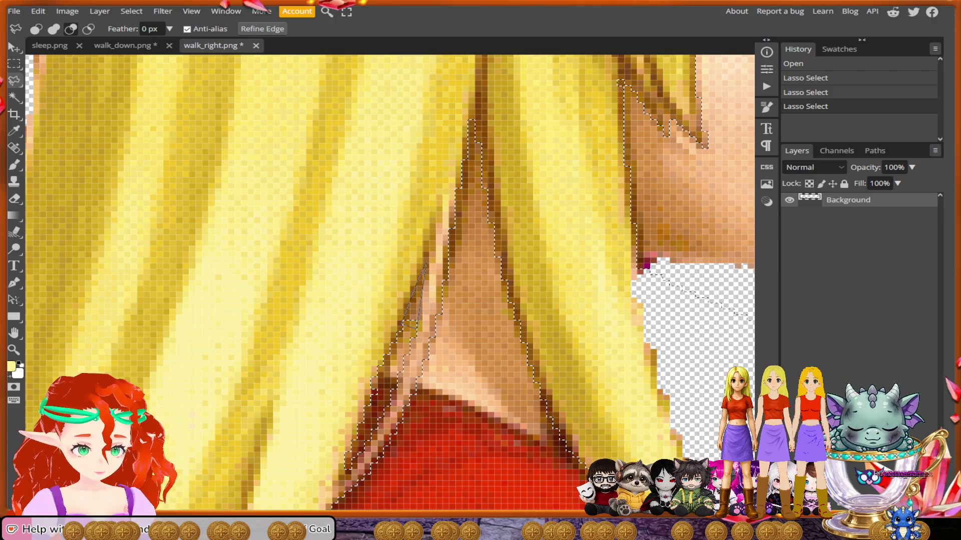
{"action": "left_click_drag", "start_coordinate": [426, 262], "coordinate": [426, 264]}
{"action": "scroll", "coordinate": [488, 326], "scroll_direction": "down", "scroll_amount": 5}
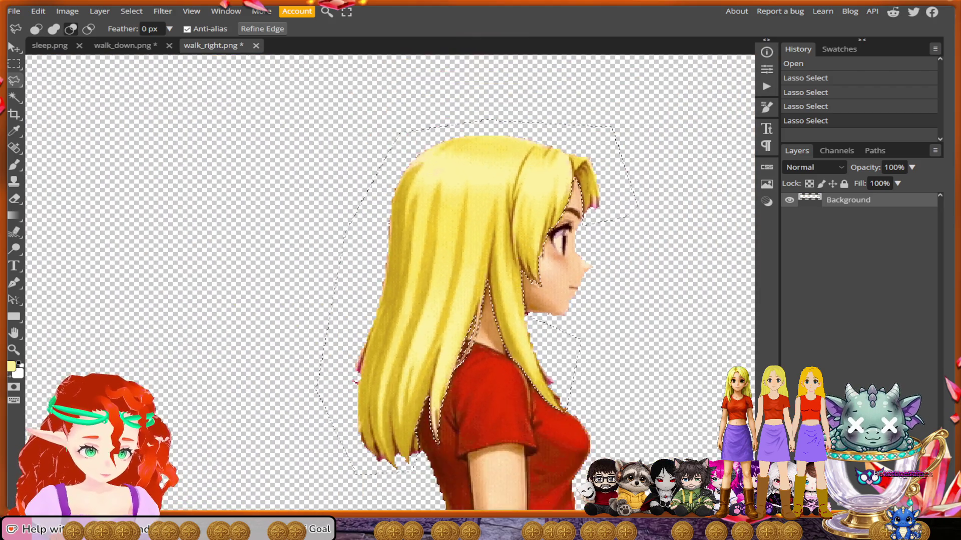
{"action": "scroll", "coordinate": [278, 345], "scroll_direction": "down", "scroll_amount": 1}
{"action": "scroll", "coordinate": [277, 345], "scroll_direction": "down", "scroll_amount": 2}
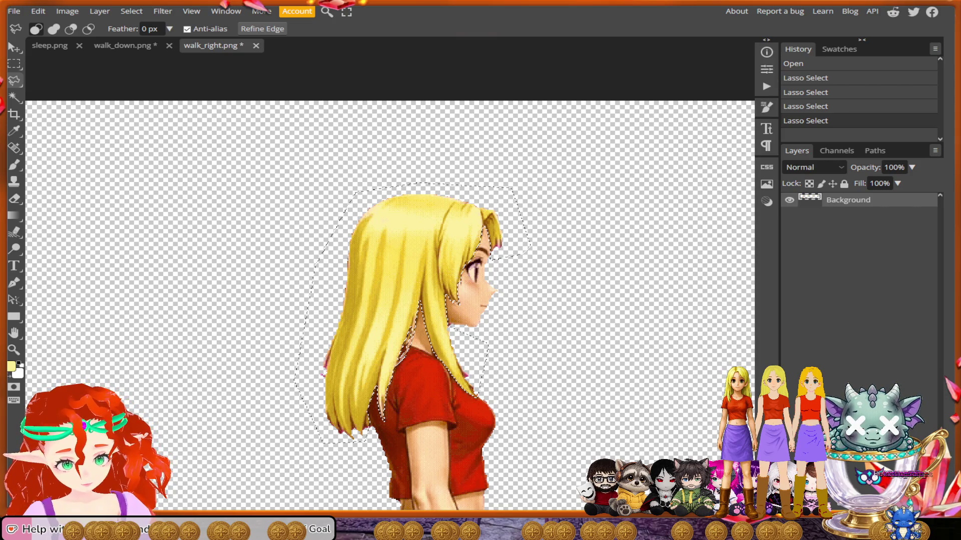
{"action": "scroll", "coordinate": [425, 300], "scroll_direction": "down", "scroll_amount": 3}
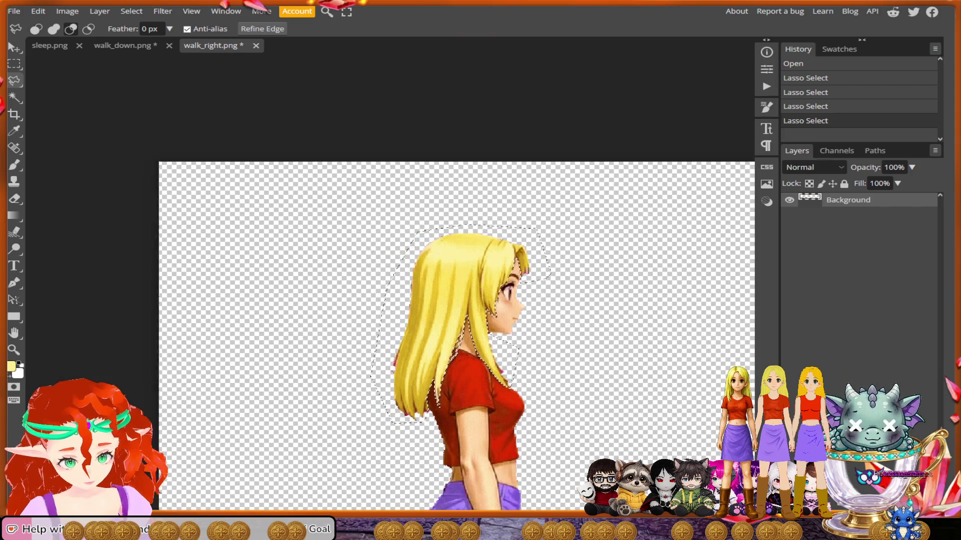
{"action": "scroll", "coordinate": [501, 301], "scroll_direction": "up", "scroll_amount": 5}
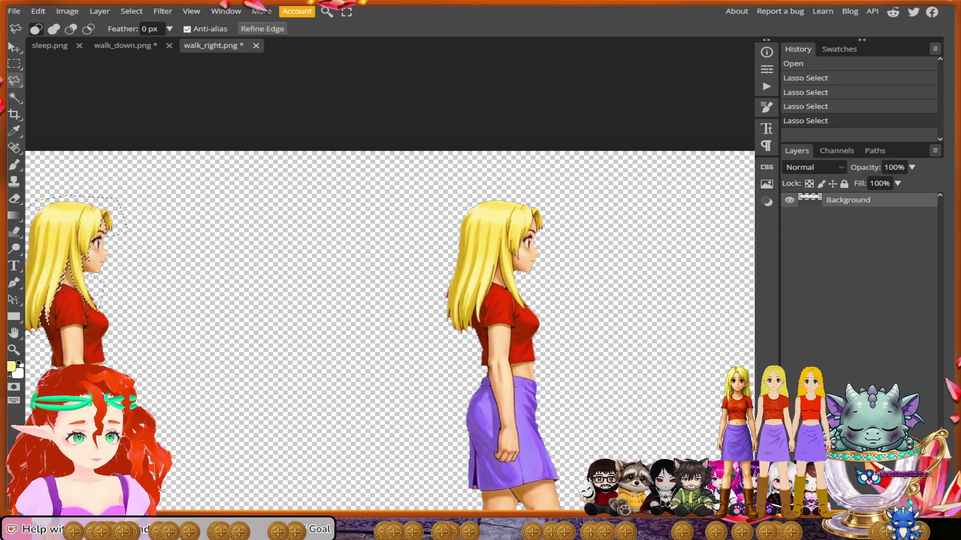
{"action": "key", "text": "alt"}
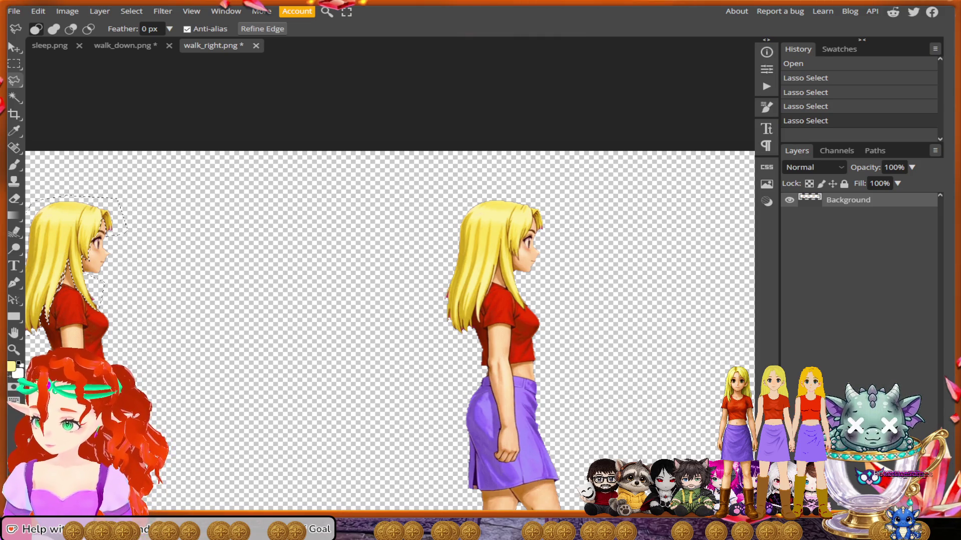
{"action": "scroll", "coordinate": [550, 246], "scroll_direction": "up", "scroll_amount": 5}
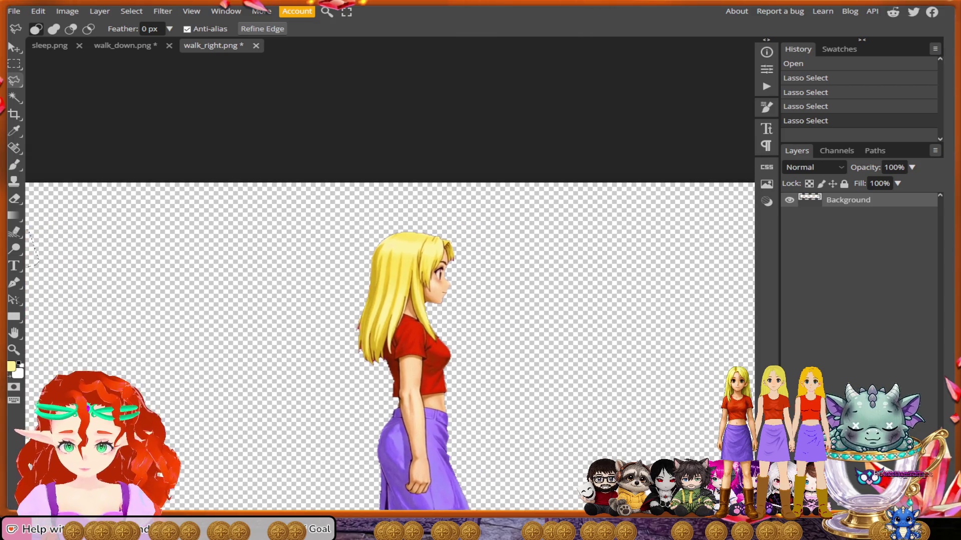
Place polygonal lasso points over her head, down the back hair and around the hair ends.
{"action": "scroll", "coordinate": [388, 331], "scroll_direction": "up", "scroll_amount": 1}
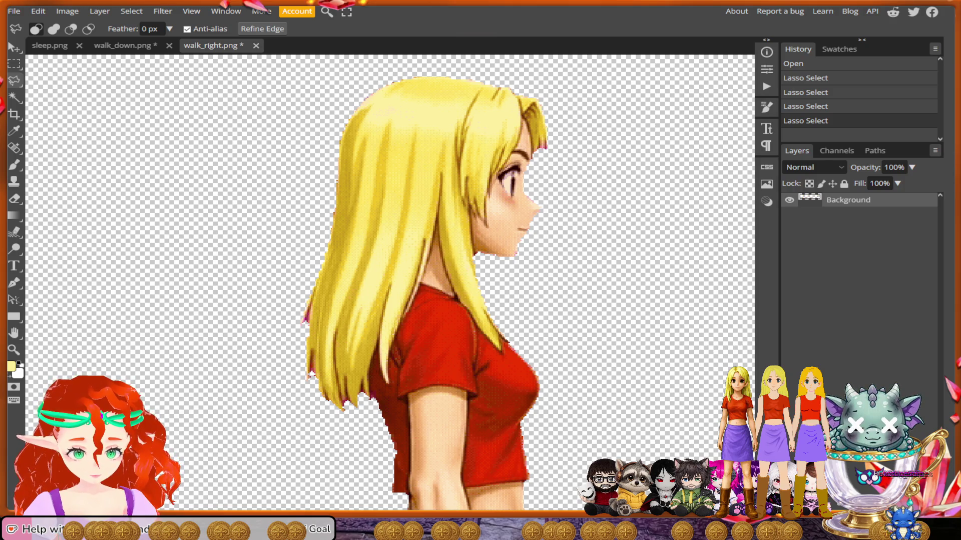
{"action": "left_click", "coordinate": [598, 145]}
{"action": "left_click", "coordinate": [559, 70]}
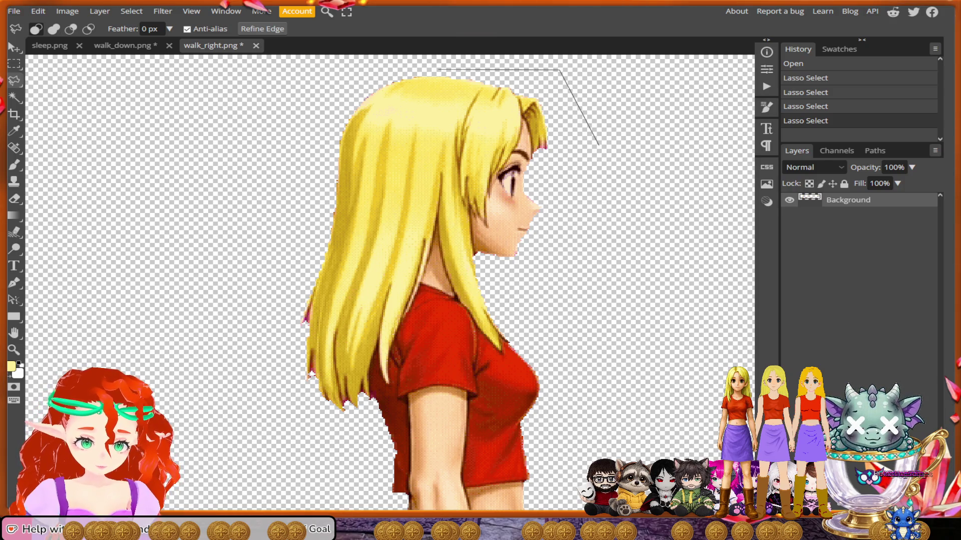
{"action": "left_click", "coordinate": [425, 63]}
{"action": "left_click", "coordinate": [338, 92]}
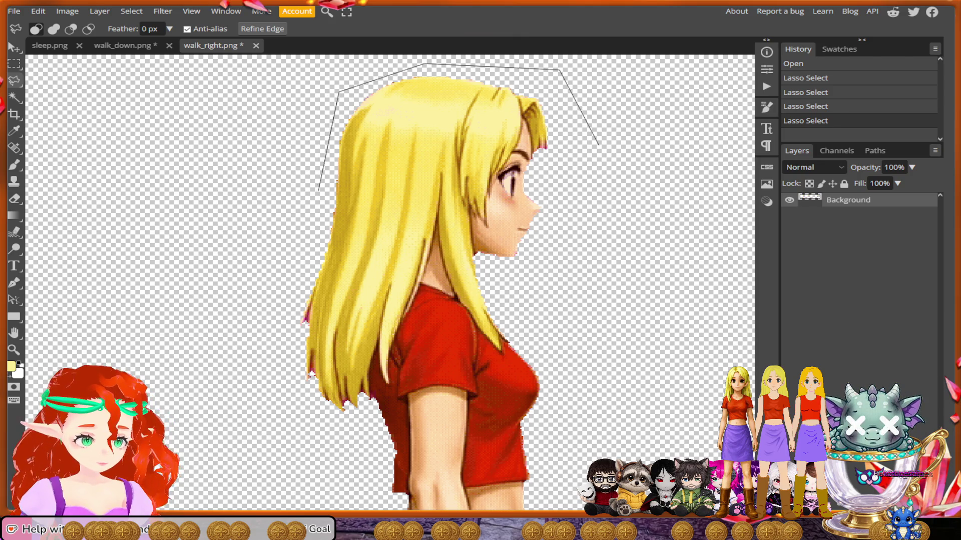
{"action": "left_click", "coordinate": [316, 206]}
{"action": "left_click", "coordinate": [286, 306]}
{"action": "left_click", "coordinate": [300, 408]}
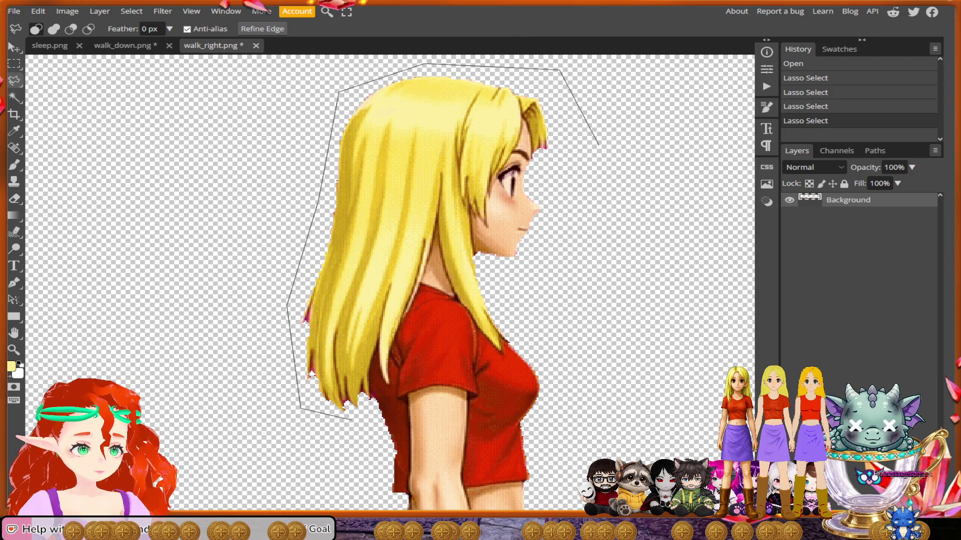
{"action": "left_click", "coordinate": [353, 420]}
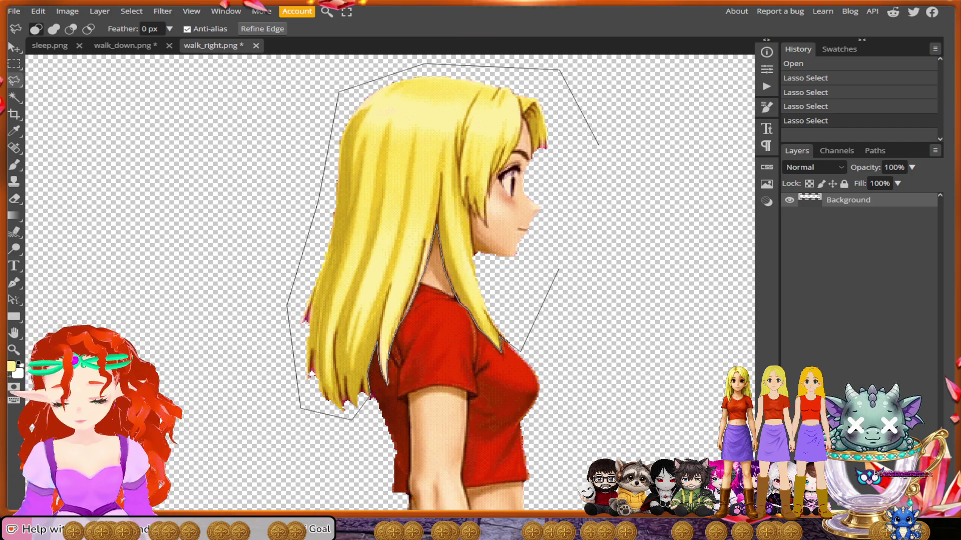
{"action": "key", "text": "alt"}
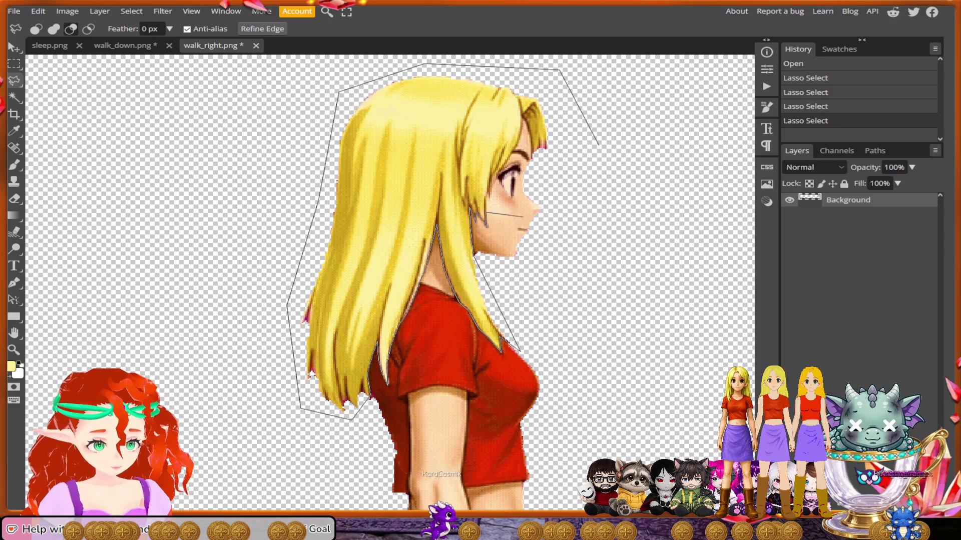
Run the lasso along the hair beside her face and close it into the fifth selection.
{"action": "scroll", "coordinate": [501, 207], "scroll_direction": "up", "scroll_amount": 2}
{"action": "scroll", "coordinate": [503, 173], "scroll_direction": "up", "scroll_amount": 1}
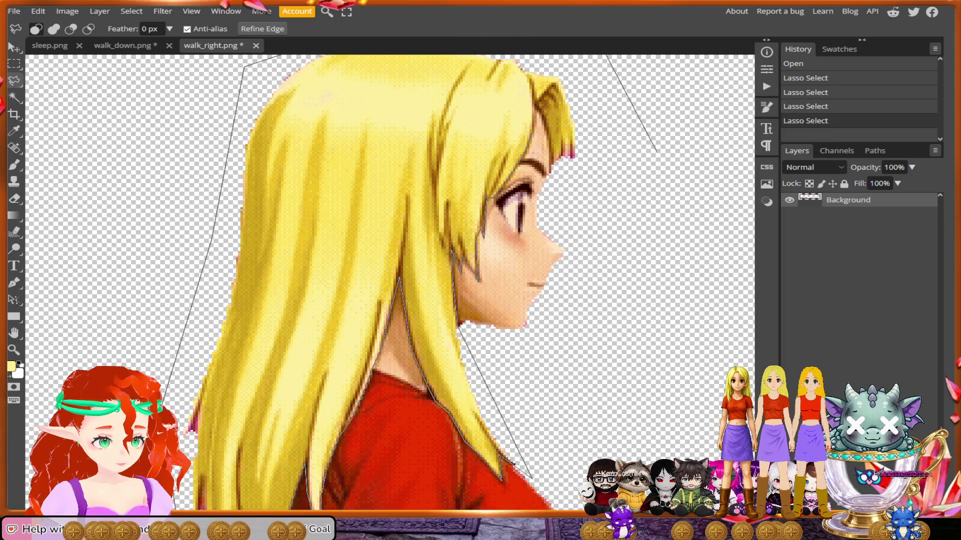
{"action": "key", "text": "alt"}
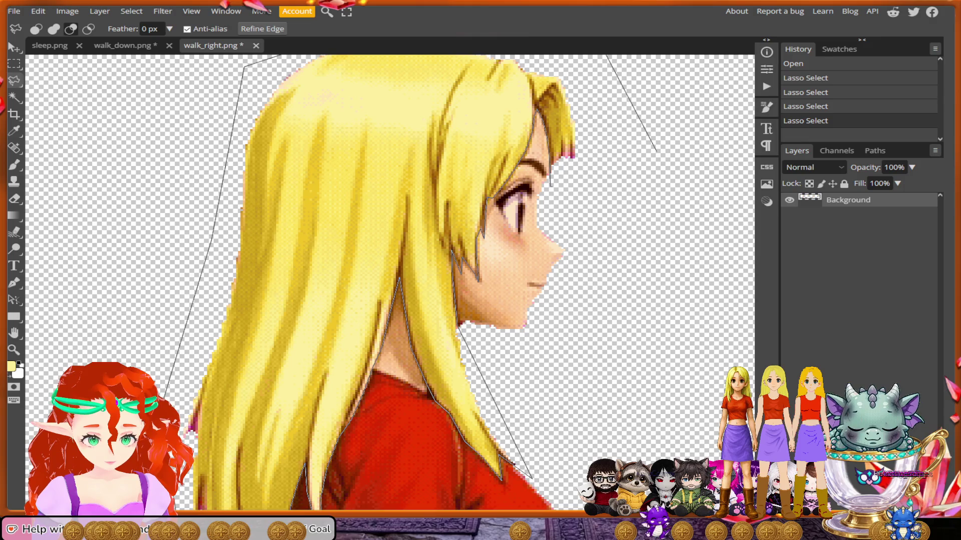
{"action": "left_click", "coordinate": [550, 186]}
{"action": "left_click", "coordinate": [607, 162]}
{"action": "left_click", "coordinate": [656, 150]}
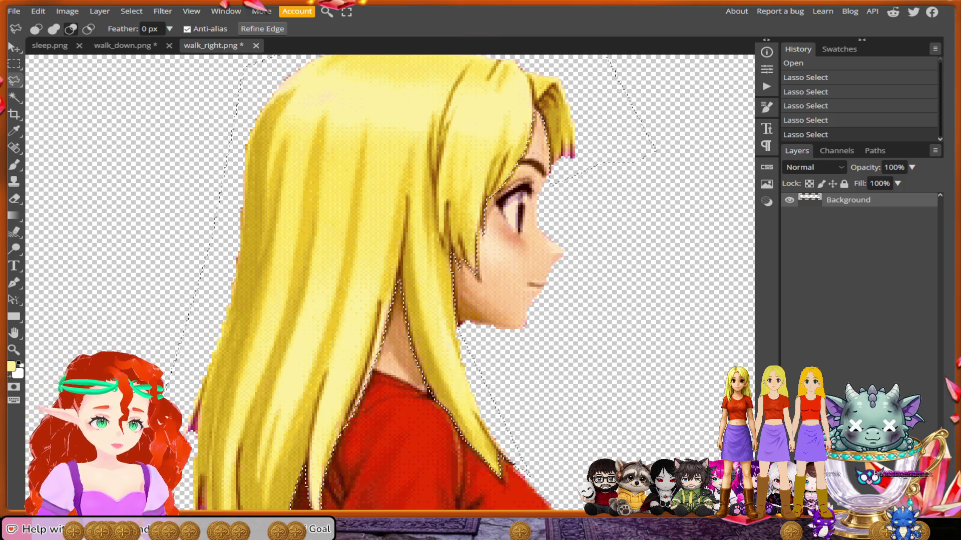
{"action": "scroll", "coordinate": [611, 208], "scroll_direction": "down", "scroll_amount": 5}
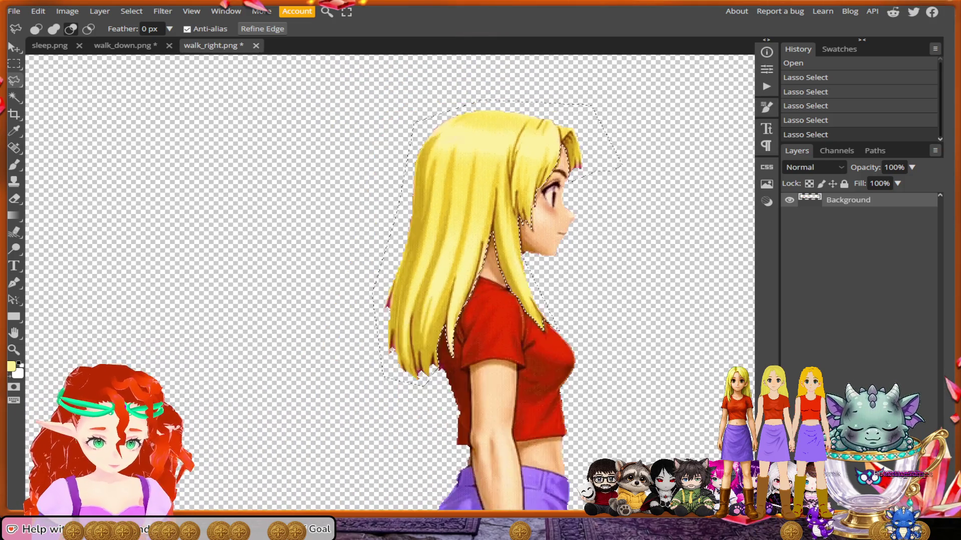
{"action": "scroll", "coordinate": [390, 300], "scroll_direction": "right", "scroll_amount": 10}
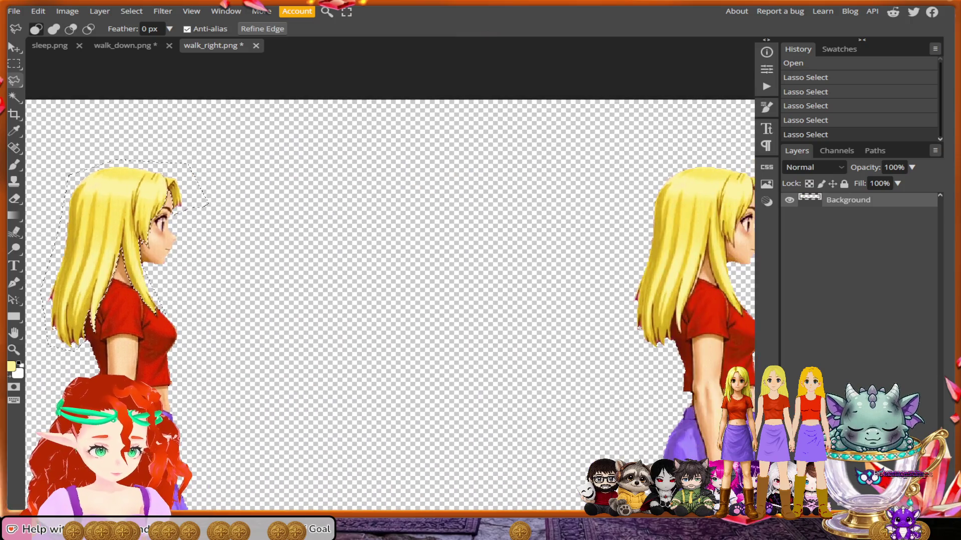
{"action": "scroll", "coordinate": [516, 232], "scroll_direction": "up", "scroll_amount": 3}
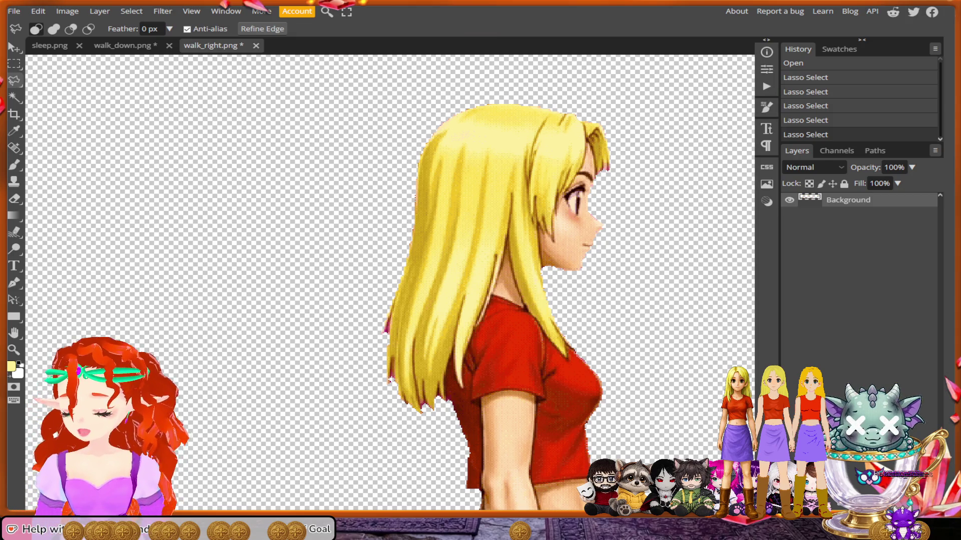
{"action": "key", "text": "alt"}
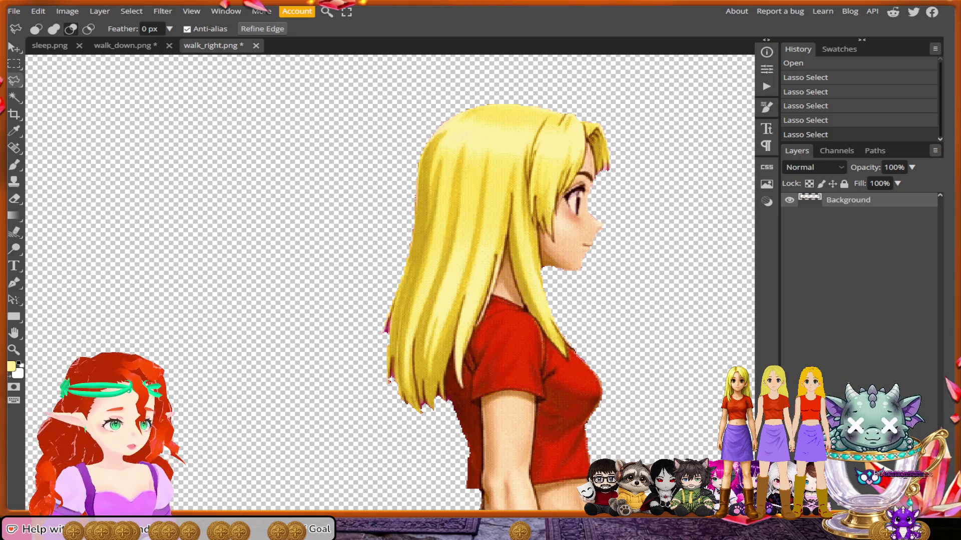
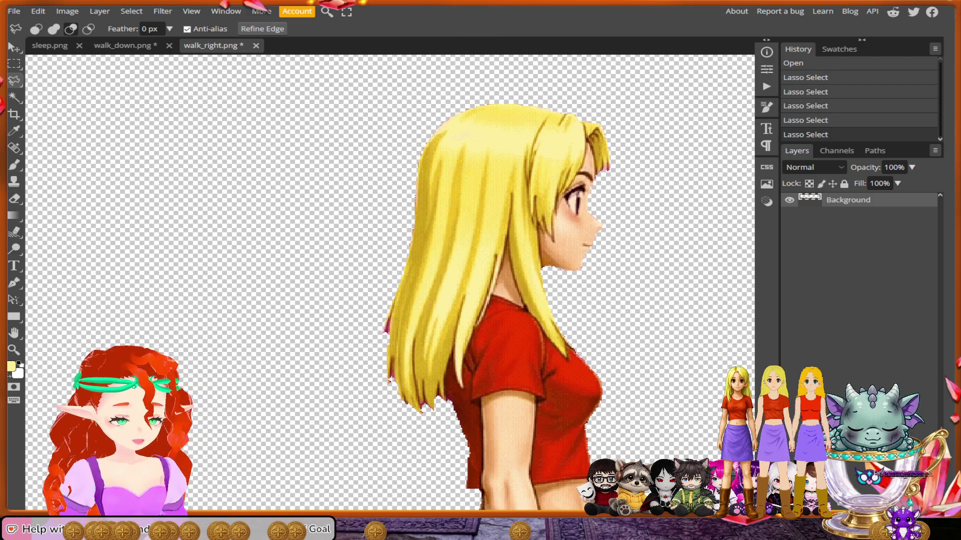
Zoom out to see the whole sprite strip, then zoom back in on the middle frame's head.
{"action": "scroll", "coordinate": [375, 287], "scroll_direction": "down", "scroll_amount": 5}
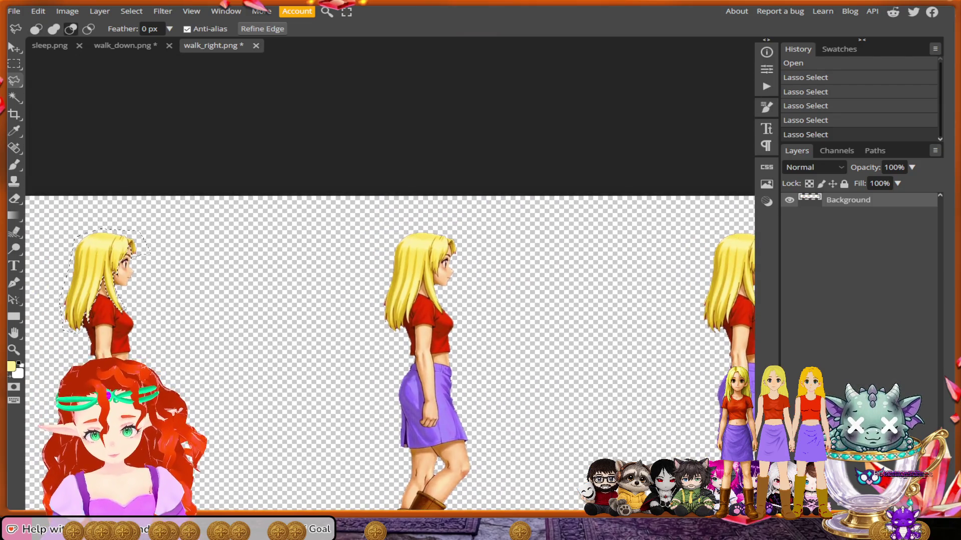
{"action": "scroll", "coordinate": [445, 267], "scroll_direction": "up", "scroll_amount": 5}
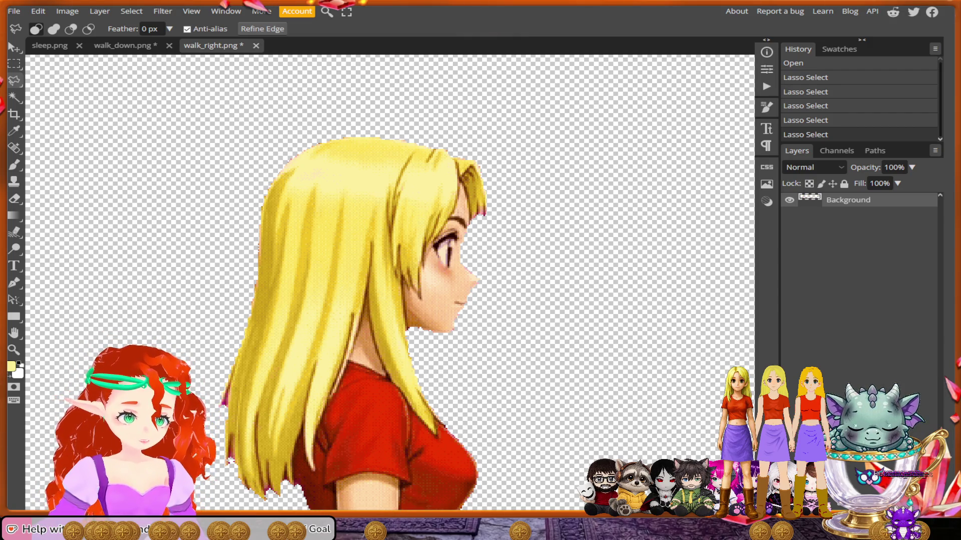
{"action": "scroll", "coordinate": [585, 330], "scroll_direction": "down", "scroll_amount": 3}
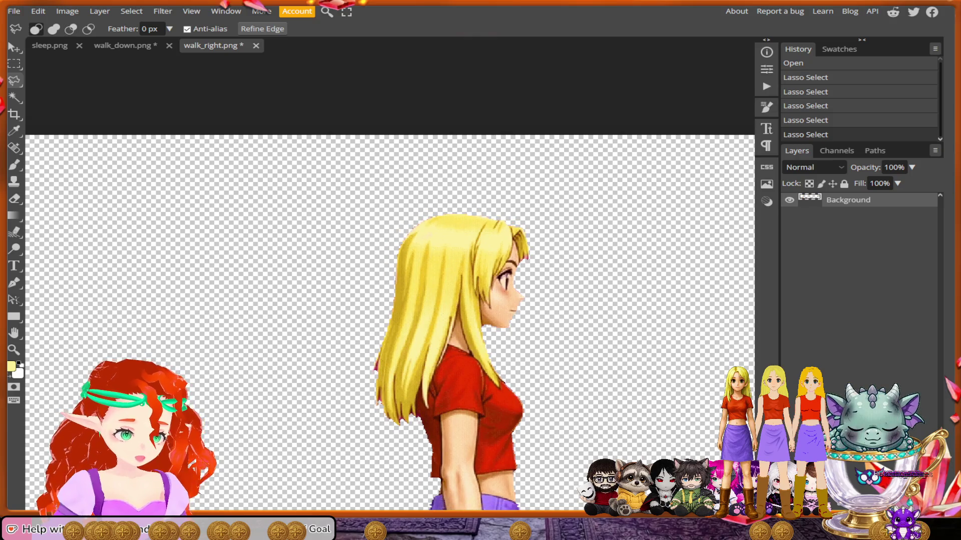
{"action": "scroll", "coordinate": [390, 300], "scroll_direction": "down", "scroll_amount": 5}
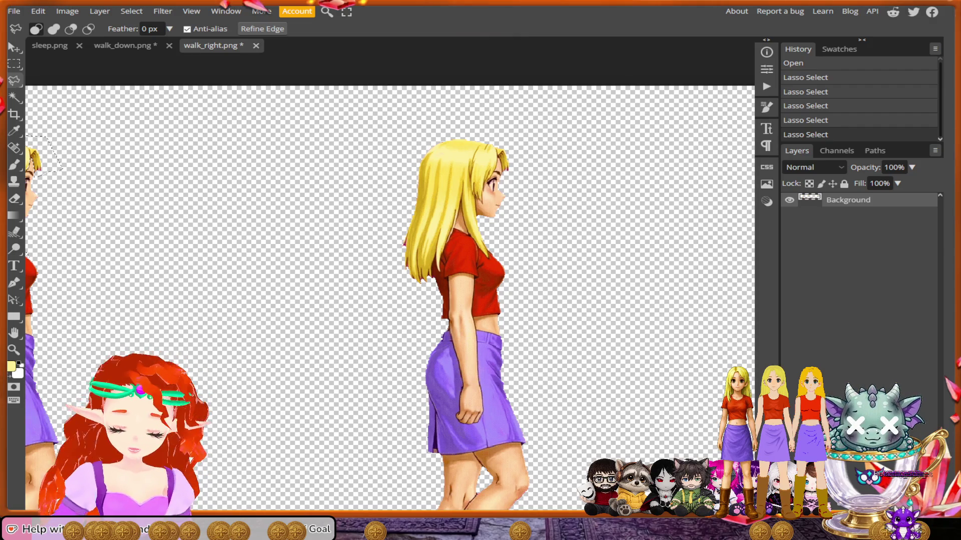
{"action": "key", "text": "alt"}
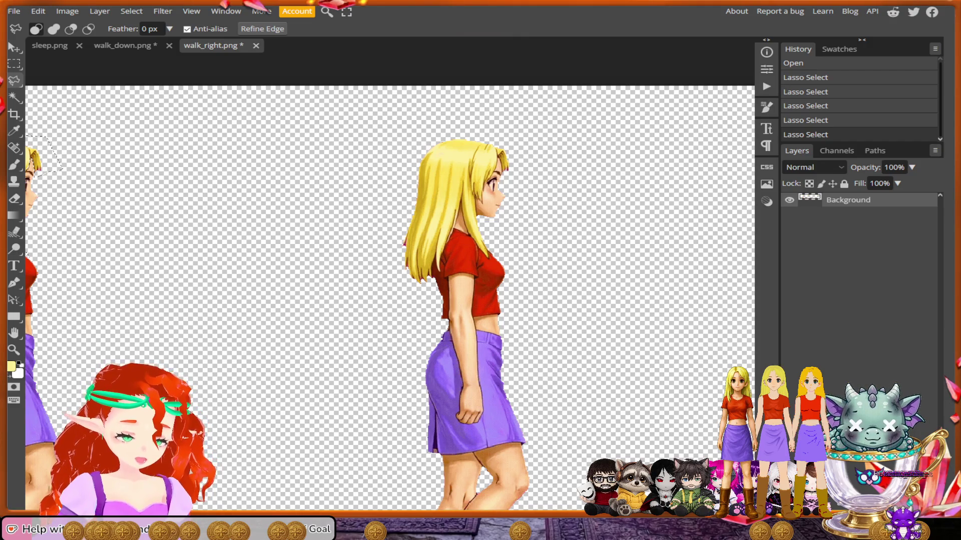
{"action": "key", "text": "alt"}
{"action": "scroll", "coordinate": [585, 285], "scroll_direction": "up", "scroll_amount": 3}
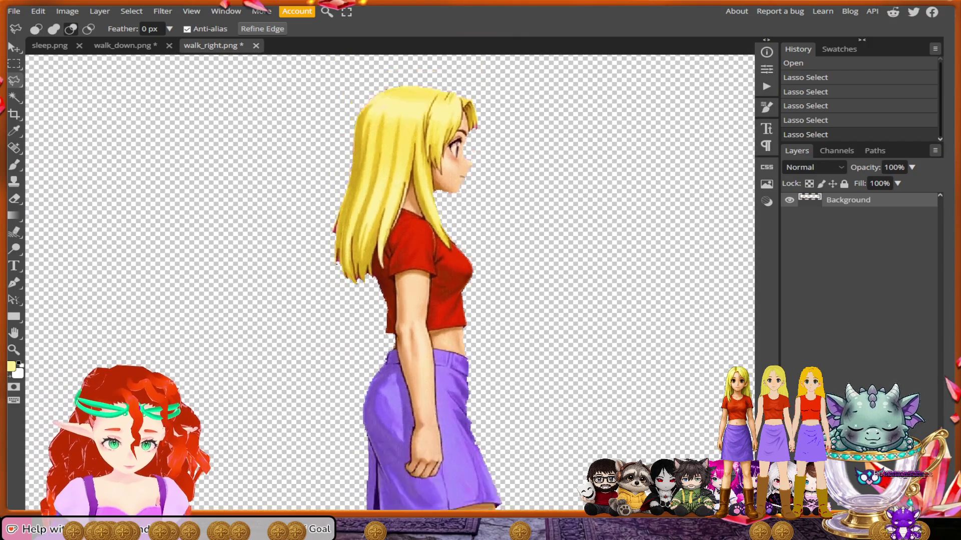
{"action": "scroll", "coordinate": [446, 261], "scroll_direction": "down", "scroll_amount": 3}
{"action": "scroll", "coordinate": [445, 260], "scroll_direction": "up", "scroll_amount": 4}
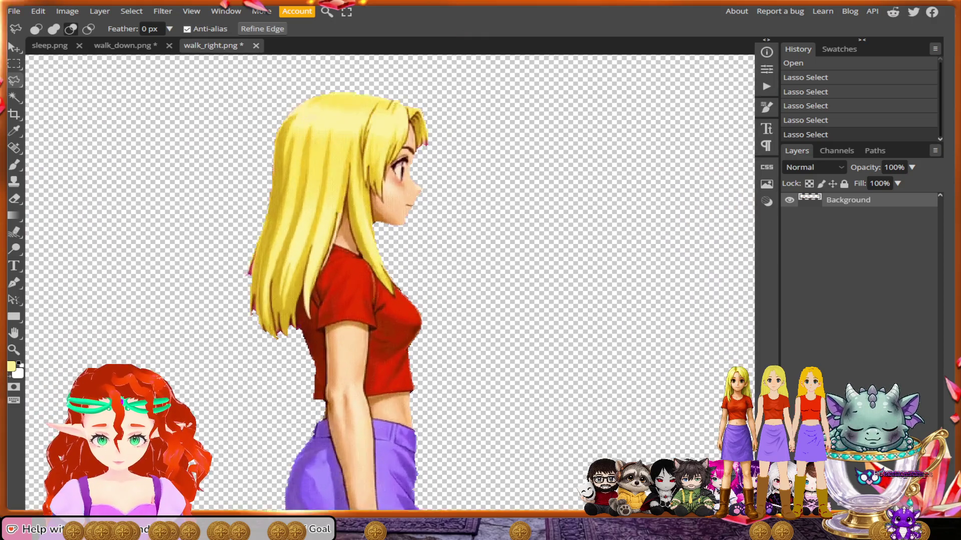
{"action": "scroll", "coordinate": [165, 82], "scroll_direction": "up", "scroll_amount": 4}
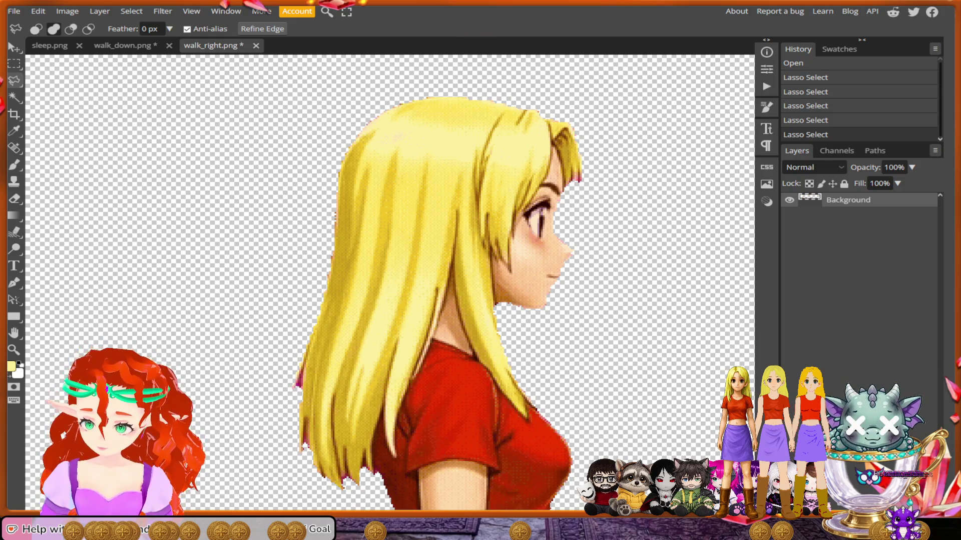
{"action": "left_click", "coordinate": [614, 179]}
Place Polygonal Lasso points over the front, crown and back of the hair, down to the shoulder.
{"action": "left_click", "coordinate": [578, 93]}
{"action": "left_click", "coordinate": [411, 82]}
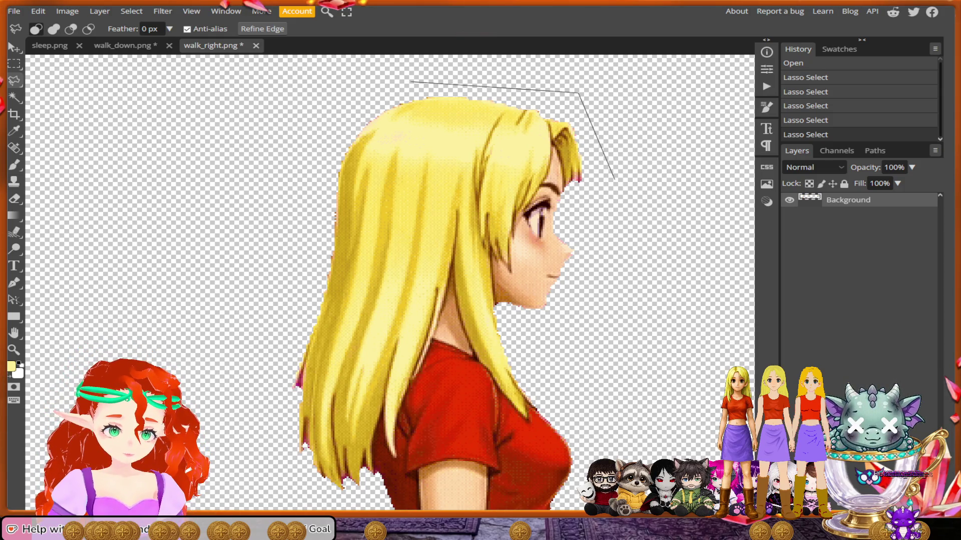
{"action": "left_click", "coordinate": [326, 145]}
{"action": "left_click", "coordinate": [276, 373]}
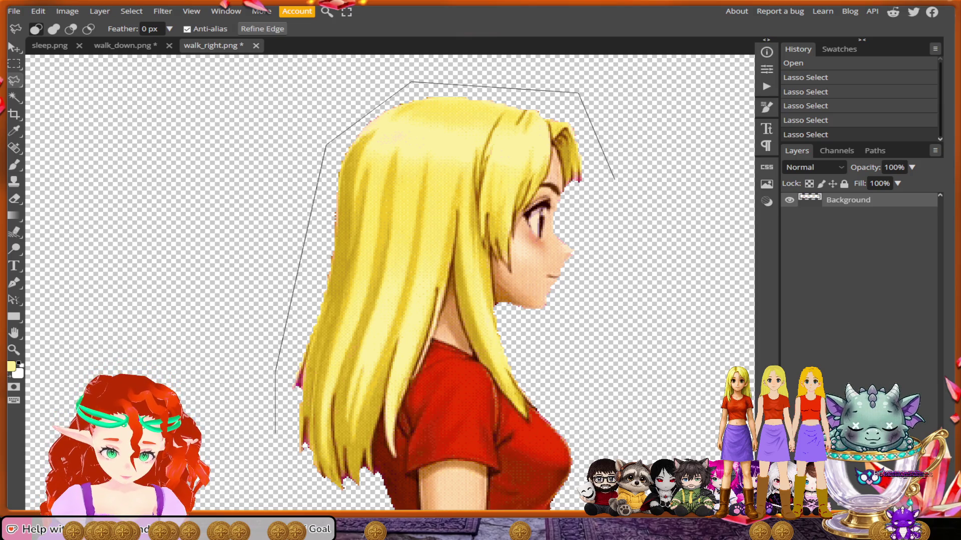
{"action": "left_click", "coordinate": [284, 464]}
{"action": "left_click", "coordinate": [349, 499]}
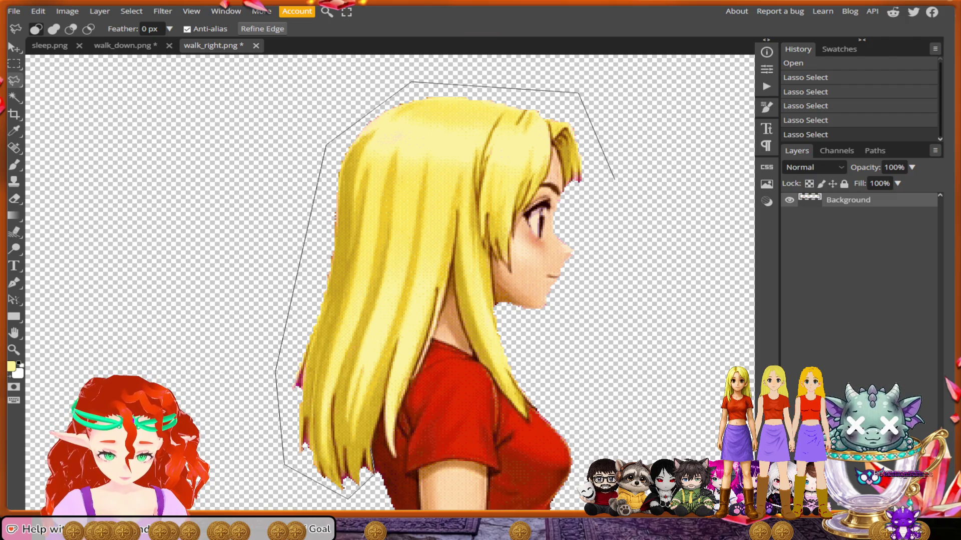
{"action": "key", "text": "alt"}
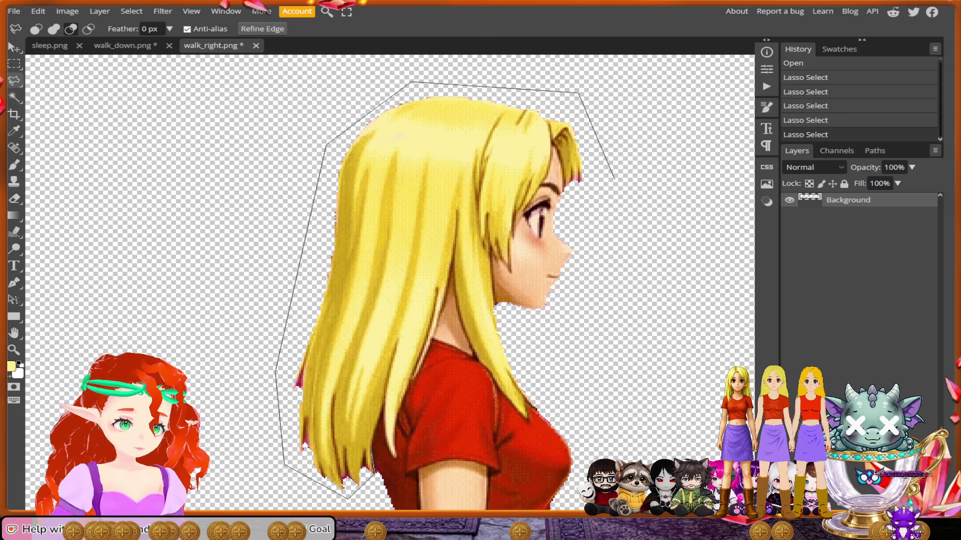
{"action": "left_click", "coordinate": [371, 449]}
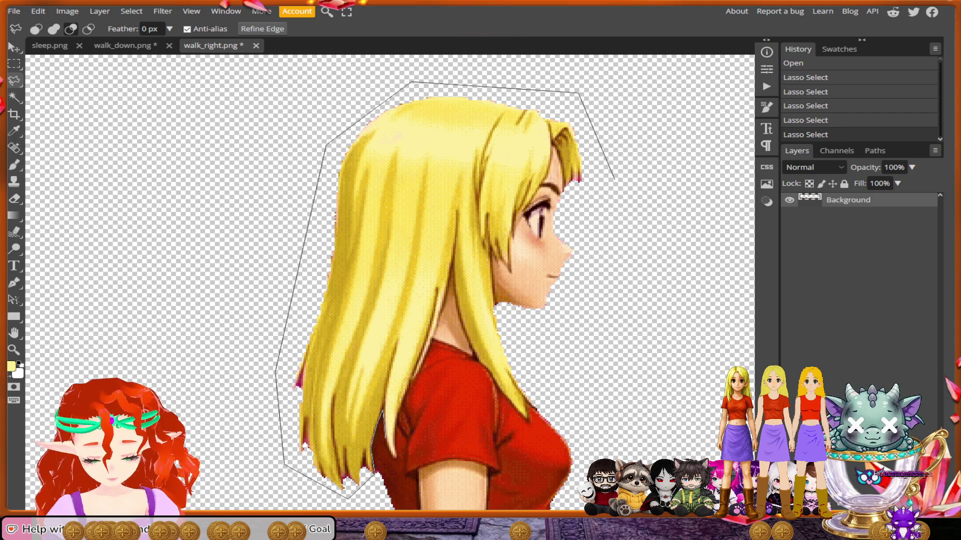
{"action": "scroll", "coordinate": [430, 423], "scroll_direction": "up", "scroll_amount": 3}
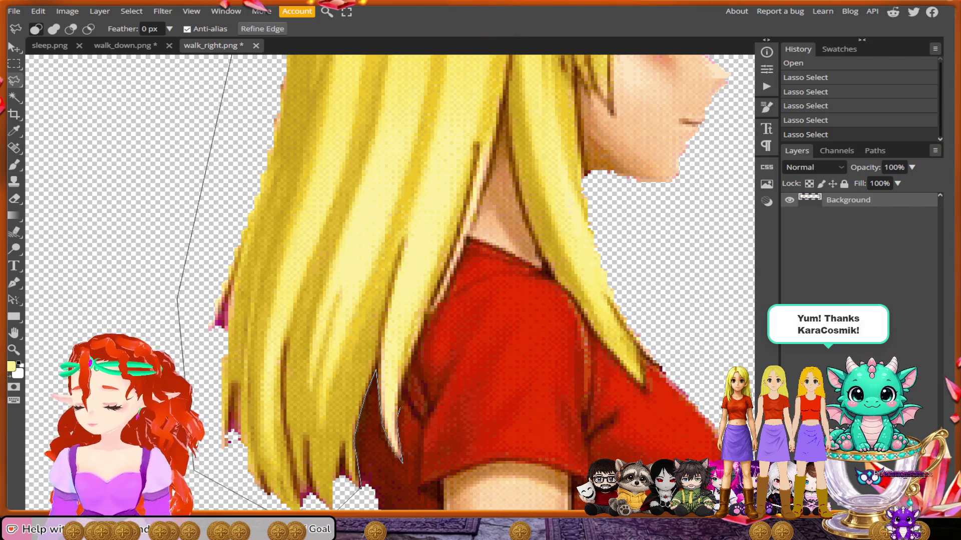
Pan to the face, trace the lasso along it and close the hair selection at the start point.
{"action": "key", "text": "alt"}
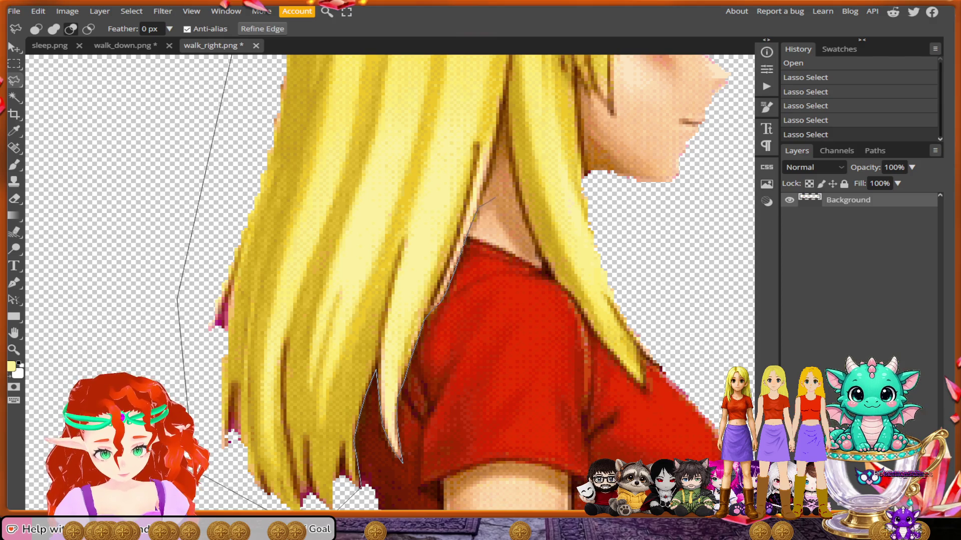
{"action": "scroll", "coordinate": [495, 198], "scroll_direction": "up", "scroll_amount": 2}
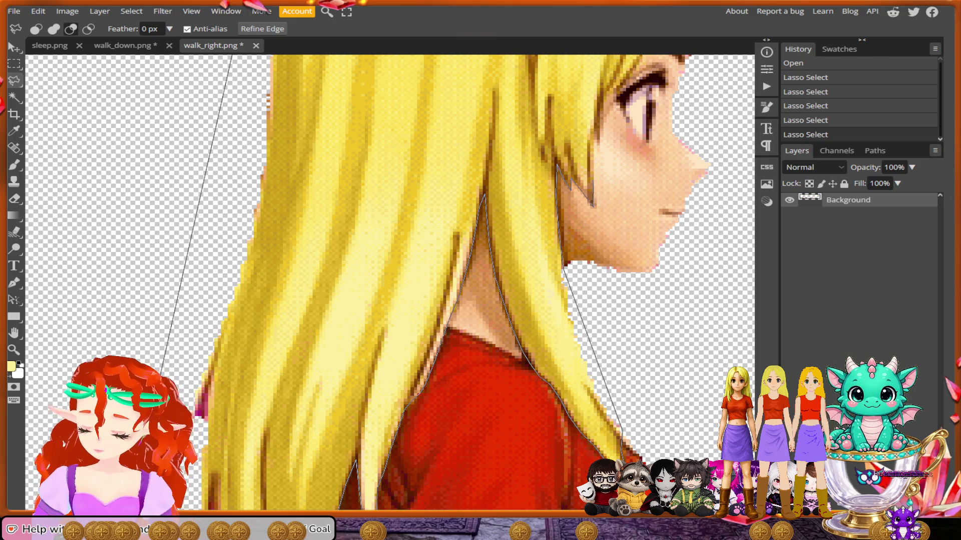
{"action": "left_click_drag", "start_coordinate": [593, 182], "coordinate": [546, 285]}
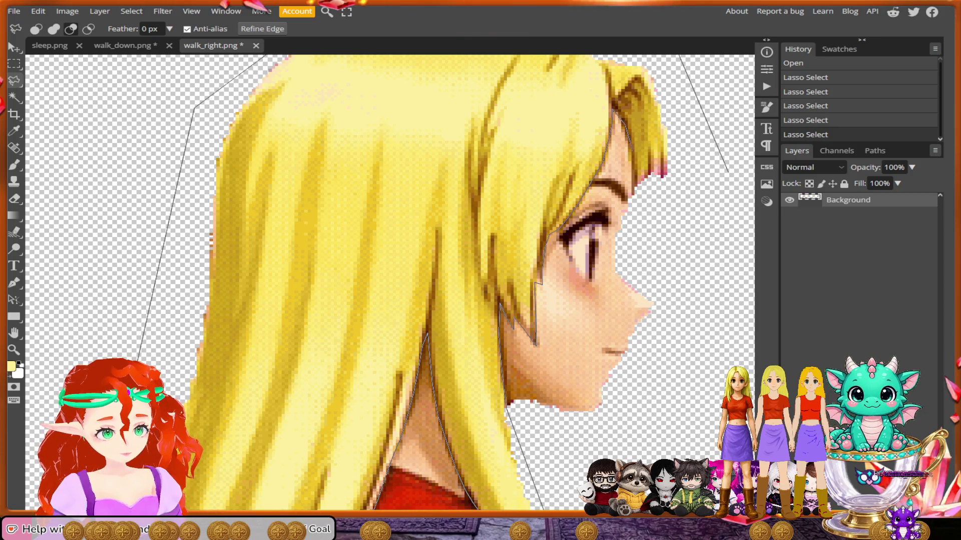
{"action": "mouse_move", "coordinate": [636, 200]}
{"action": "left_mouse_down"}
{"action": "mouse_move", "coordinate": [636, 213]}
{"action": "mouse_move", "coordinate": [723, 170]}
{"action": "left_mouse_up"}
{"action": "scroll", "coordinate": [574, 210], "scroll_direction": "down", "scroll_amount": 6}
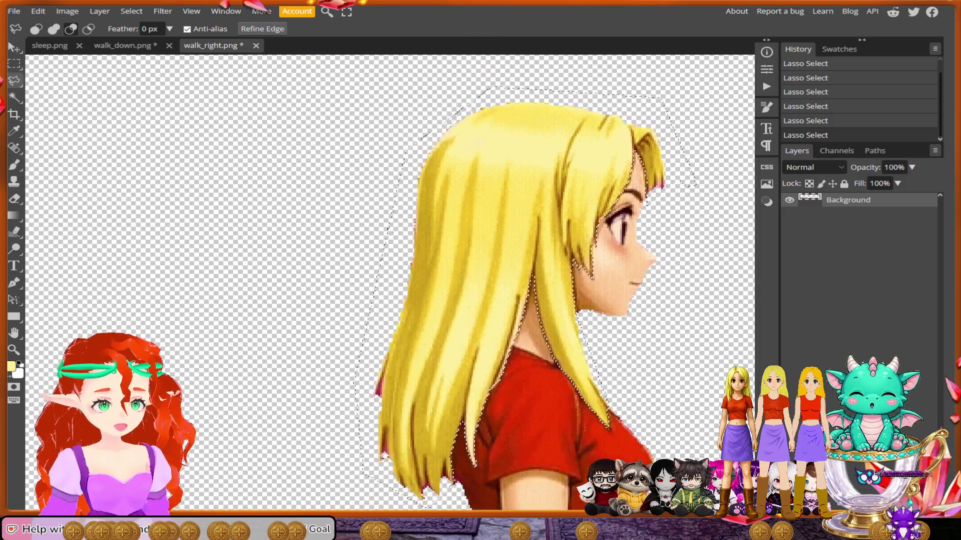
Adjust the zoom on the middle frame, then pan right toward the next girl frame.
{"action": "scroll", "coordinate": [466, 206], "scroll_direction": "down", "scroll_amount": 1}
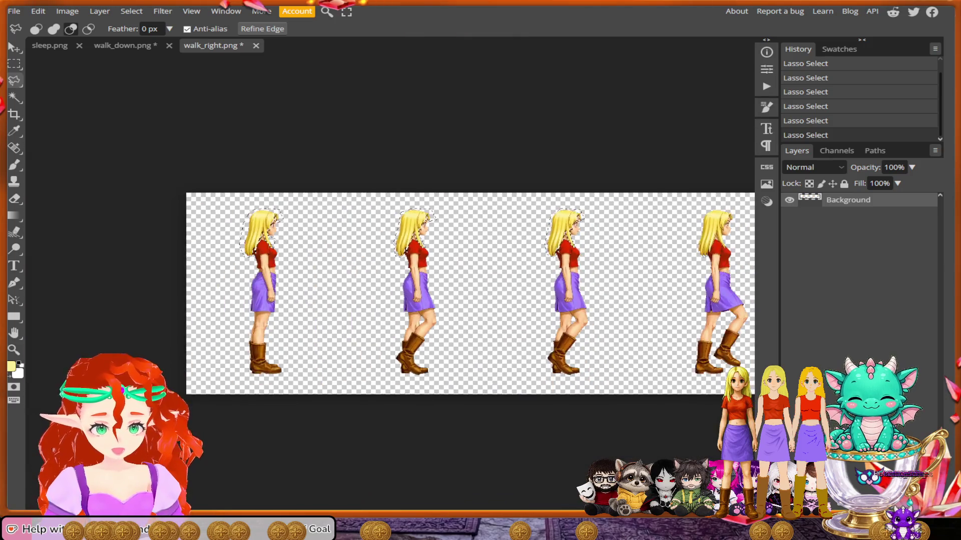
{"action": "scroll", "coordinate": [465, 206], "scroll_direction": "up", "scroll_amount": 3}
{"action": "scroll", "coordinate": [466, 207], "scroll_direction": "up", "scroll_amount": 4}
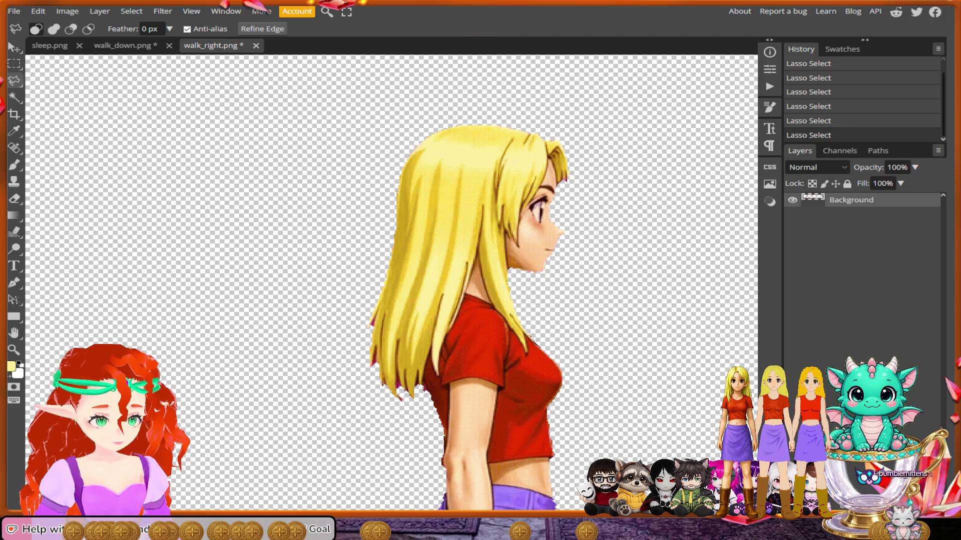
{"action": "scroll", "coordinate": [390, 283], "scroll_direction": "right", "scroll_amount": 5}
Lasso around the top and back of this frame's hair, down past its bottom tip.
{"action": "scroll", "coordinate": [390, 282], "scroll_direction": "left", "scroll_amount": 8}
{"action": "scroll", "coordinate": [390, 283], "scroll_direction": "right", "scroll_amount": 3}
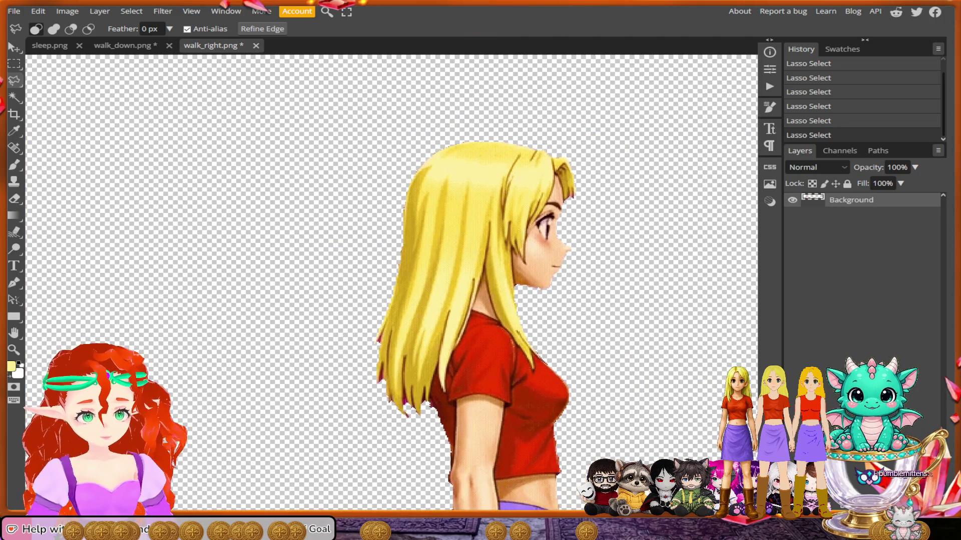
{"action": "scroll", "coordinate": [515, 355], "scroll_direction": "up", "scroll_amount": 2}
{"action": "mouse_move", "coordinate": [636, 248]}
{"action": "left_mouse_down"}
{"action": "mouse_move", "coordinate": [632, 155]}
{"action": "mouse_move", "coordinate": [594, 88]}
{"action": "mouse_move", "coordinate": [486, 65]}
{"action": "mouse_move", "coordinate": [379, 84]}
{"action": "mouse_move", "coordinate": [320, 298]}
{"action": "mouse_move", "coordinate": [325, 415]}
{"action": "mouse_move", "coordinate": [386, 447]}
{"action": "mouse_move", "coordinate": [413, 422]}
{"action": "left_mouse_up"}
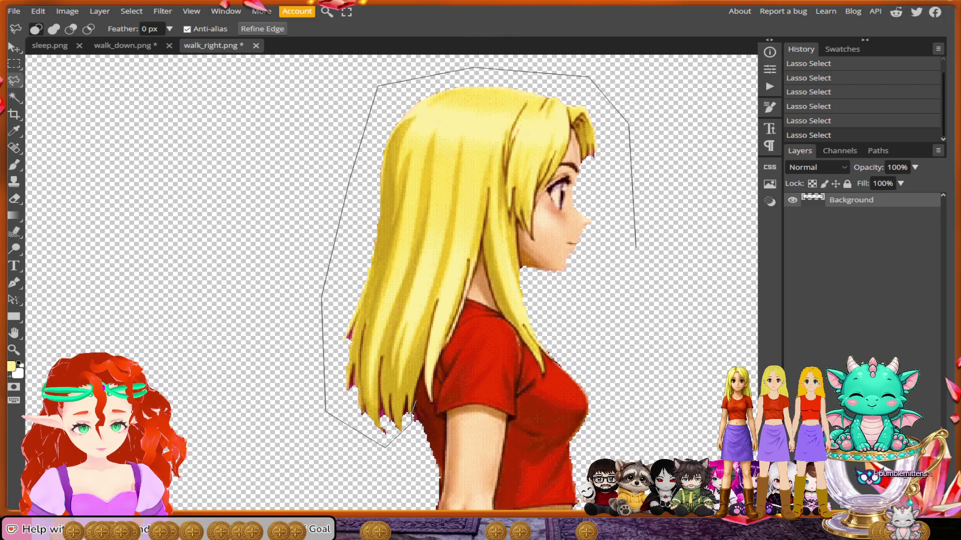
{"action": "left_click_drag", "start_coordinate": [413, 422], "coordinate": [415, 397]}
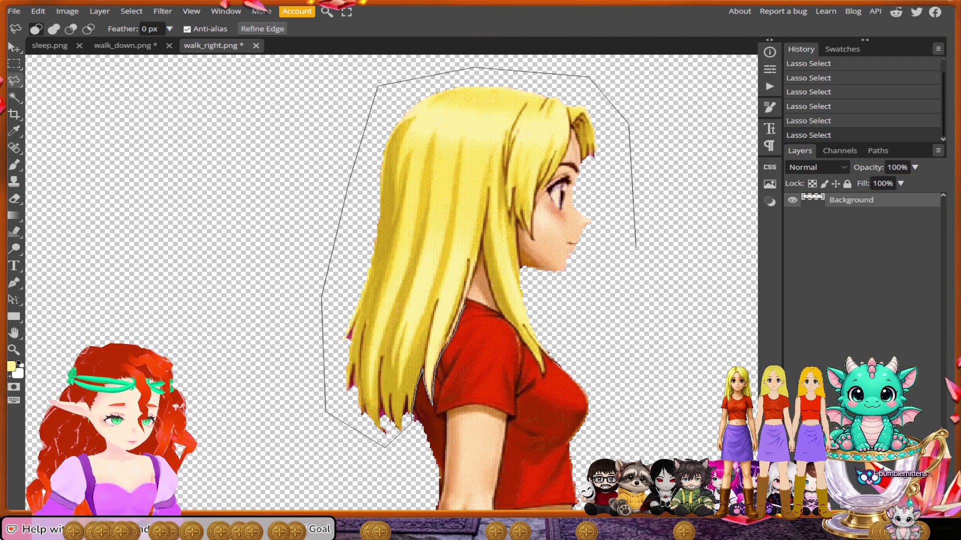
{"action": "scroll", "coordinate": [464, 300], "scroll_direction": "up", "scroll_amount": 5}
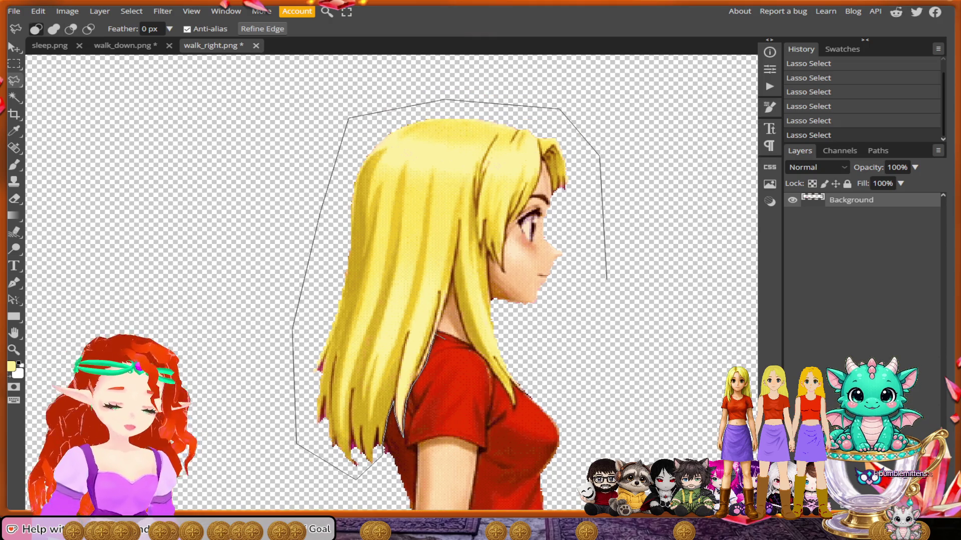
Add lasso points at the shirt collar and below the face, then double-click to close the selection.
{"action": "scroll", "coordinate": [438, 351], "scroll_direction": "up", "scroll_amount": 1}
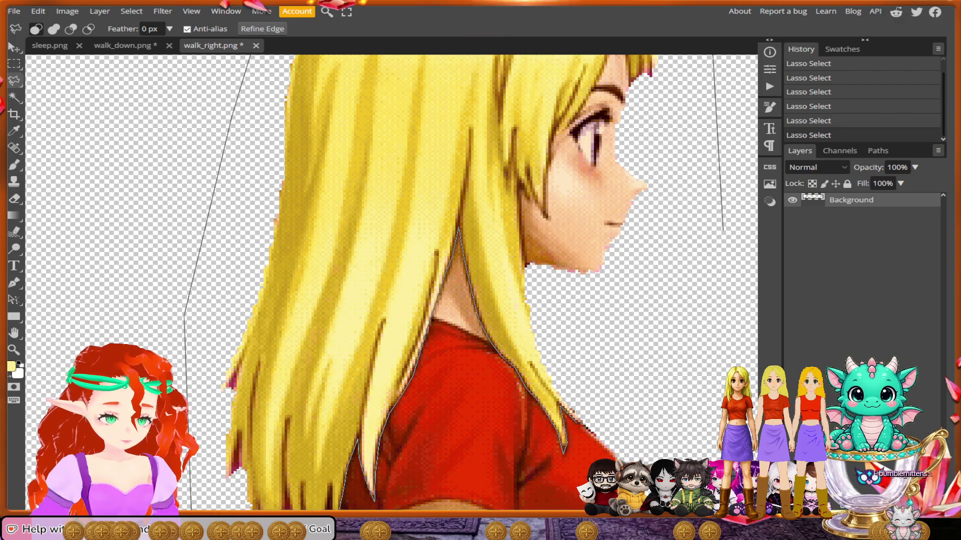
{"action": "left_click", "coordinate": [603, 440]}
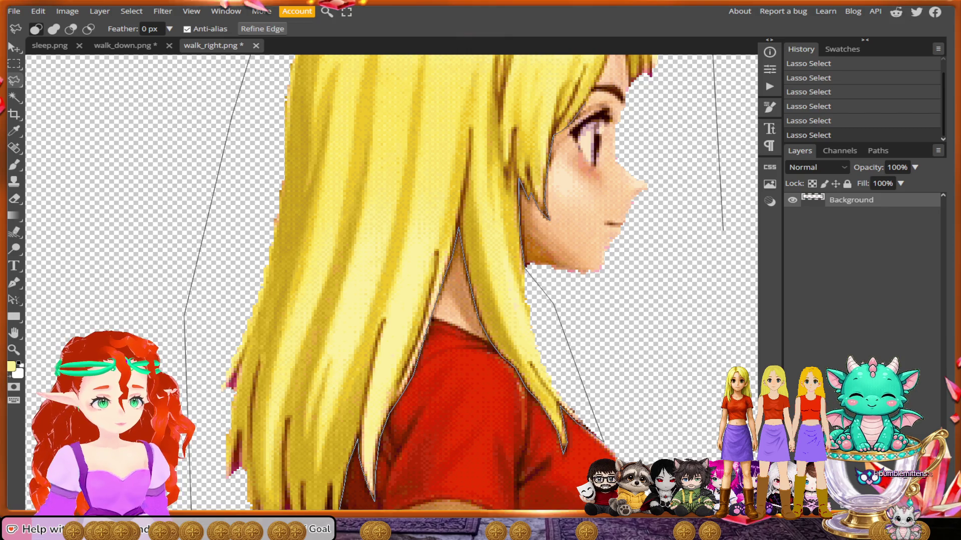
{"action": "key", "text": "ctrl+minus"}
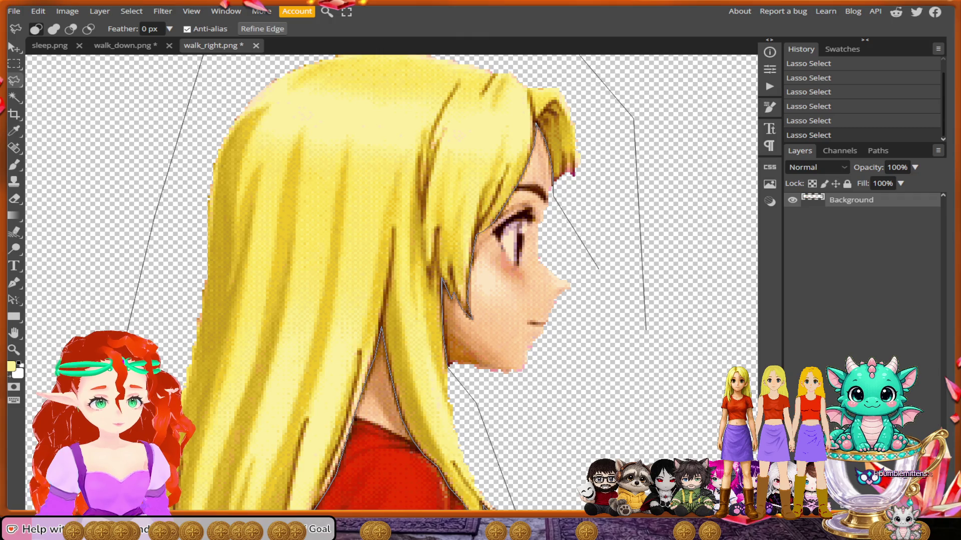
{"action": "left_click", "coordinate": [601, 273]}
{"action": "double_click", "coordinate": [600, 330]}
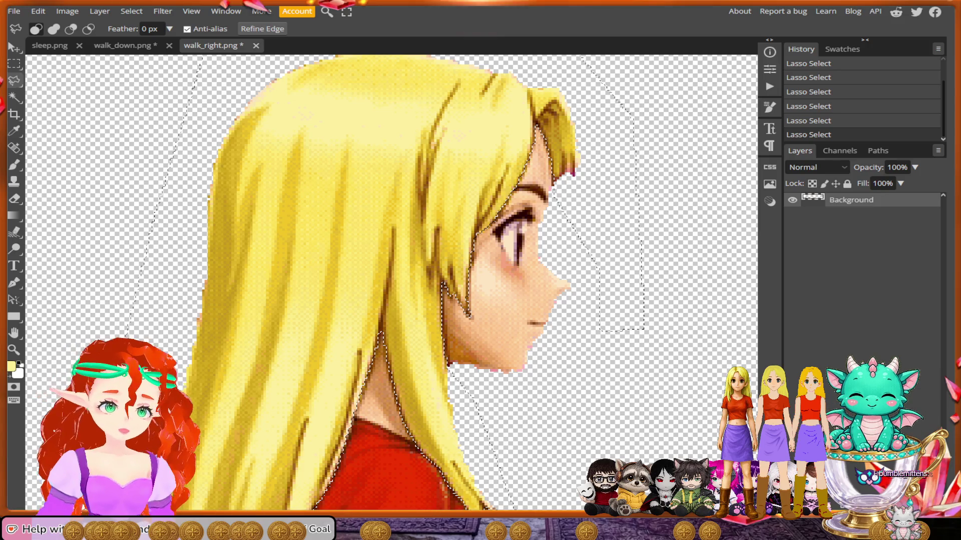
{"action": "scroll", "coordinate": [521, 210], "scroll_direction": "down", "scroll_amount": 3}
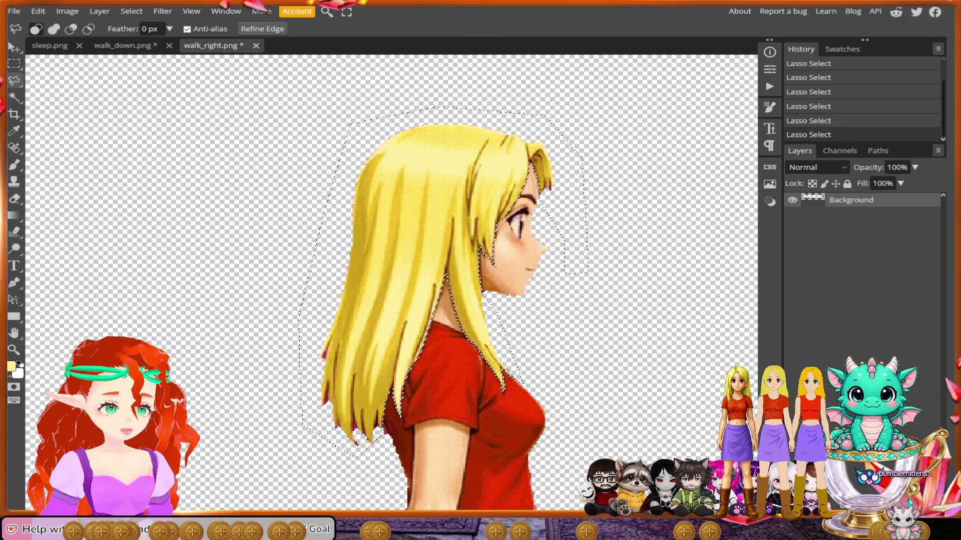
{"action": "scroll", "coordinate": [551, 245], "scroll_direction": "down", "scroll_amount": 2}
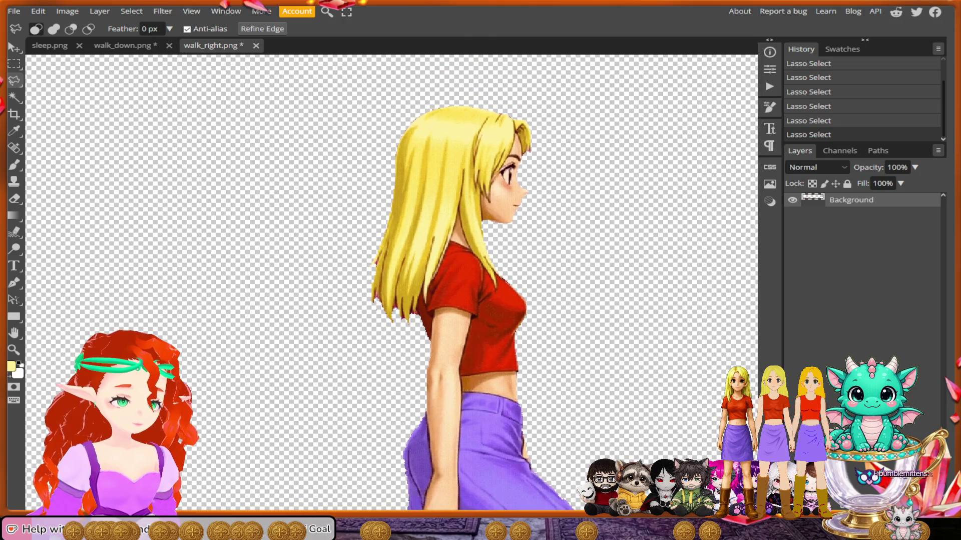
Zoom in on the next girl frame's head.
{"action": "scroll", "coordinate": [489, 80], "scroll_direction": "up", "scroll_amount": 3}
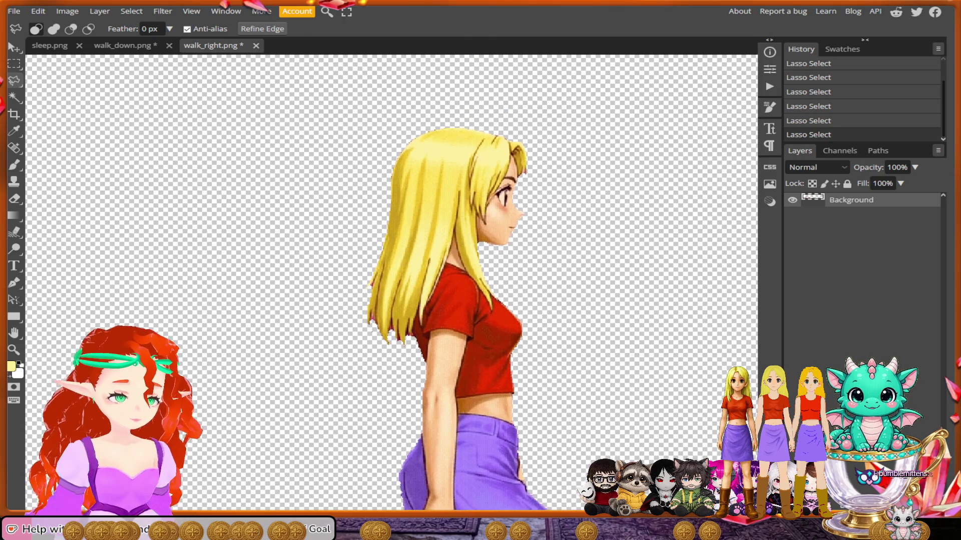
{"action": "scroll", "coordinate": [481, 309], "scroll_direction": "up", "scroll_amount": 2}
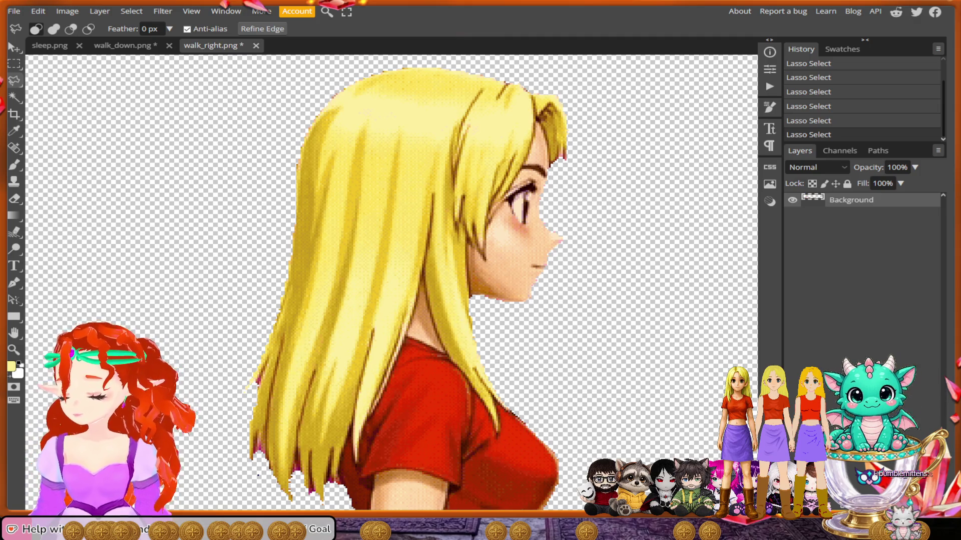
With Shift held, trace the lasso across the top of this frame's hair and along its bottom.
{"action": "left_click_drag", "start_coordinate": [603, 131], "coordinate": [541, 70]}
{"action": "scroll", "coordinate": [540, 70], "scroll_direction": "up", "scroll_amount": 2}
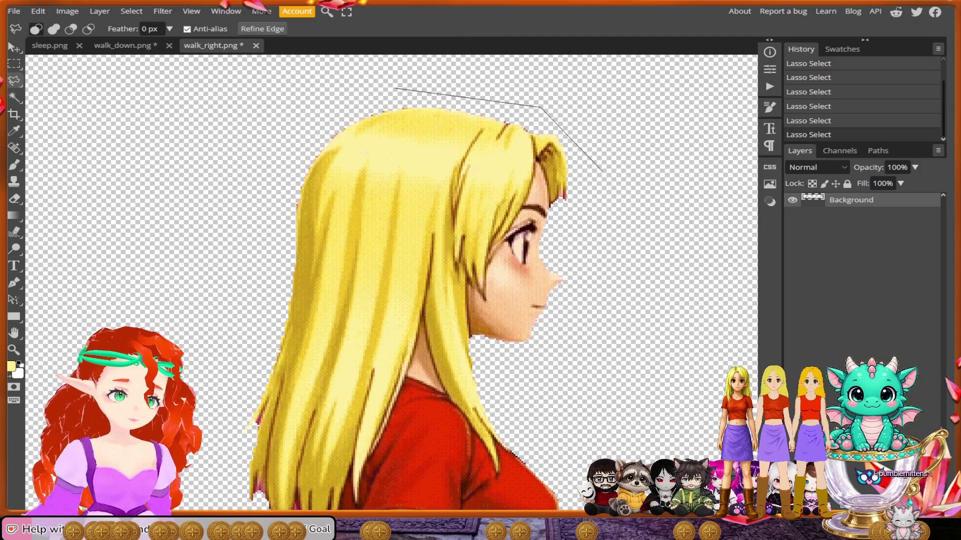
{"action": "mouse_move", "coordinate": [540, 107]}
{"action": "left_mouse_down"}
{"action": "mouse_move", "coordinate": [334, 112]}
{"action": "mouse_move", "coordinate": [299, 131]}
{"action": "mouse_move", "coordinate": [262, 356]}
{"action": "mouse_move", "coordinate": [229, 440]}
{"action": "mouse_move", "coordinate": [210, 354]}
{"action": "left_mouse_up"}
{"action": "scroll", "coordinate": [230, 439], "scroll_direction": "down", "scroll_amount": 3}
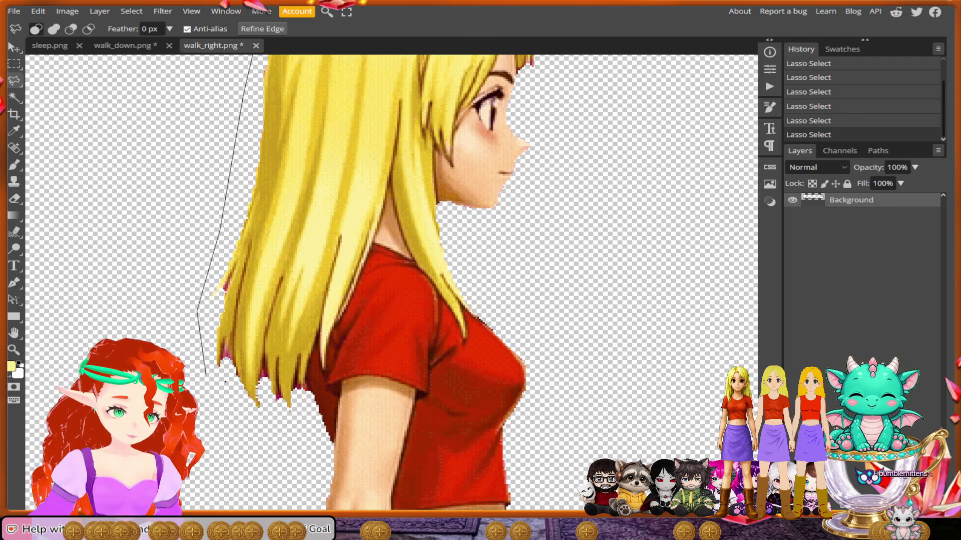
{"action": "mouse_move", "coordinate": [220, 408]}
{"action": "left_mouse_down"}
{"action": "mouse_move", "coordinate": [290, 423]}
{"action": "mouse_move", "coordinate": [311, 386]}
{"action": "mouse_move", "coordinate": [318, 334]}
{"action": "left_mouse_up"}
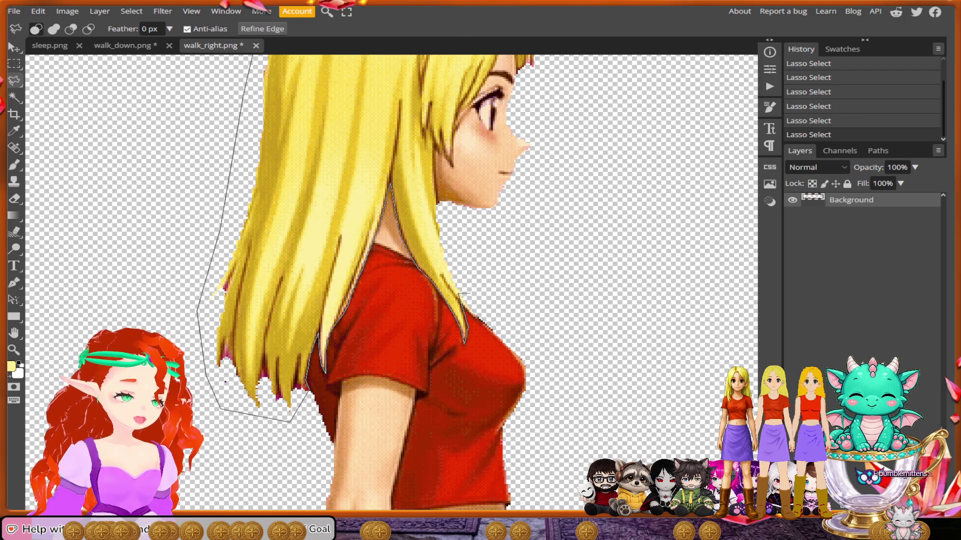
Carry the outline up from the shirt past the chin and brow, closing the hair selection.
{"action": "mouse_move", "coordinate": [463, 295]}
{"action": "left_mouse_down"}
{"action": "mouse_move", "coordinate": [449, 233]}
{"action": "mouse_move", "coordinate": [468, 229]}
{"action": "left_mouse_up"}
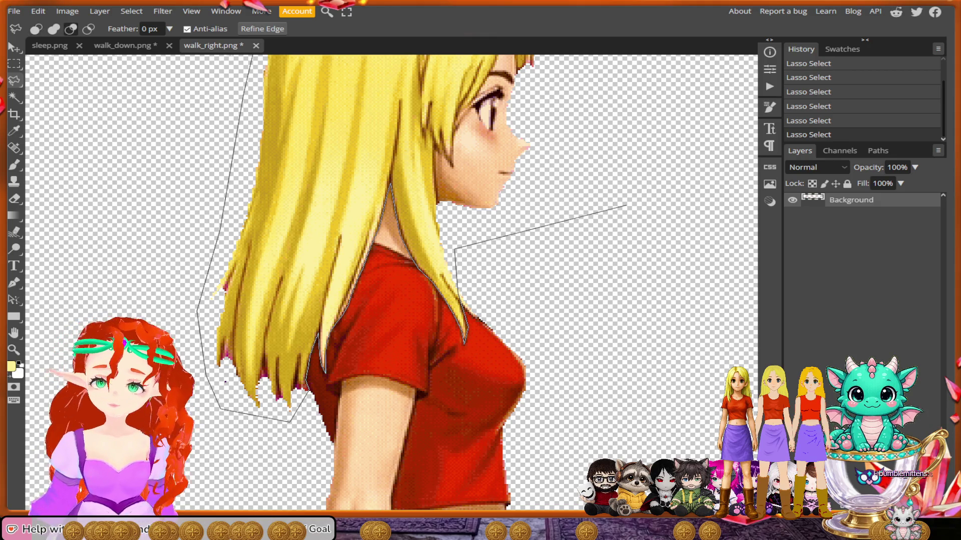
{"action": "scroll", "coordinate": [581, 216], "scroll_direction": "up", "scroll_amount": 3}
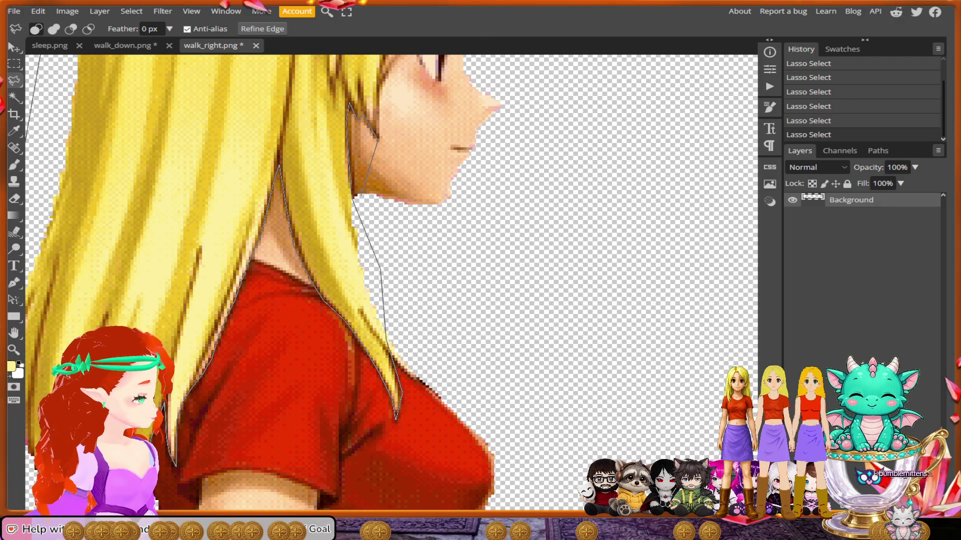
{"action": "mouse_move", "coordinate": [422, 107]}
{"action": "left_mouse_down"}
{"action": "mouse_move", "coordinate": [422, 220]}
{"action": "mouse_move", "coordinate": [444, 258]}
{"action": "left_mouse_up"}
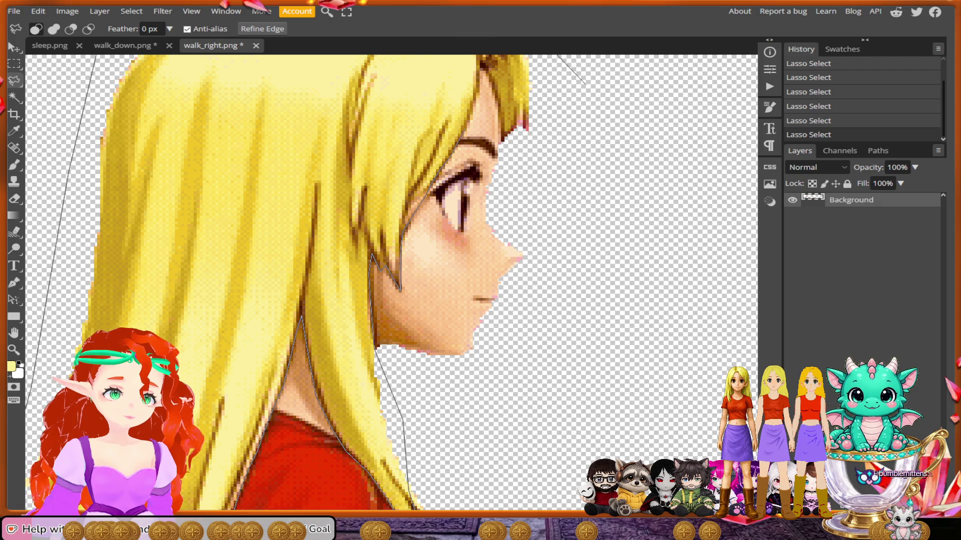
{"action": "left_click_drag", "start_coordinate": [586, 84], "coordinate": [553, 157]}
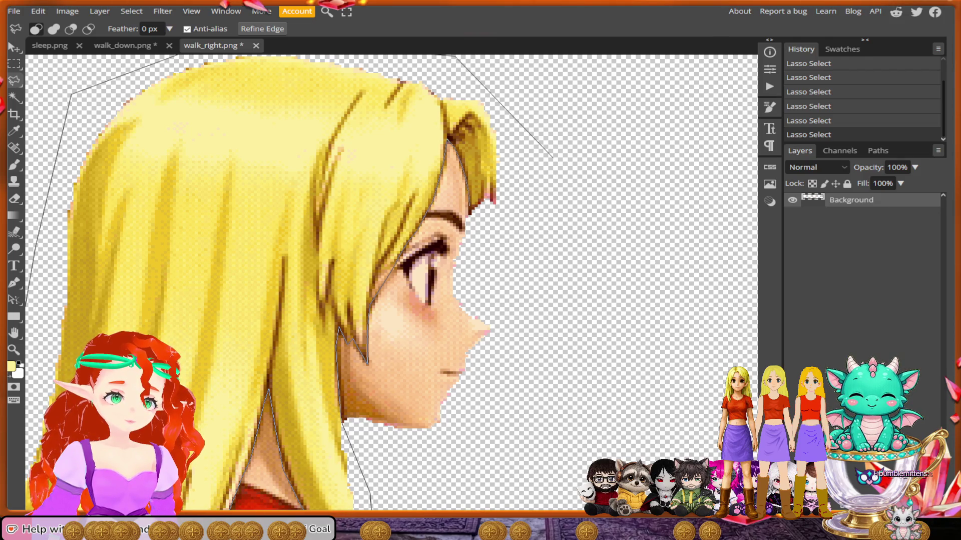
{"action": "mouse_move", "coordinate": [469, 221]}
{"action": "left_mouse_down"}
{"action": "mouse_move", "coordinate": [533, 214]}
{"action": "mouse_move", "coordinate": [578, 183]}
{"action": "mouse_move", "coordinate": [552, 159]}
{"action": "left_mouse_up"}
{"action": "scroll", "coordinate": [552, 257], "scroll_direction": "down", "scroll_amount": 7}
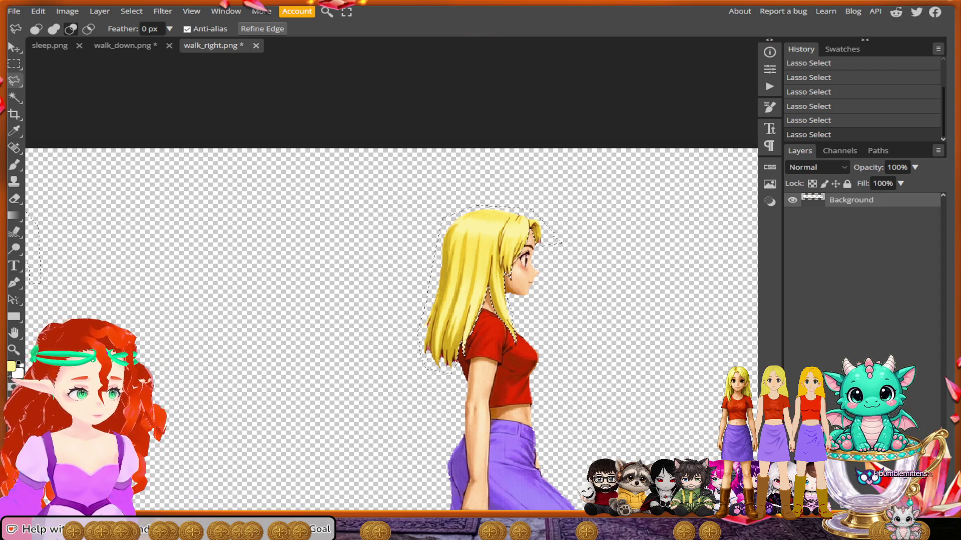
Zoom and scroll across the strip until the next frame's head and hair fill the canvas.
{"action": "scroll", "coordinate": [390, 300], "scroll_direction": "up", "scroll_amount": 2}
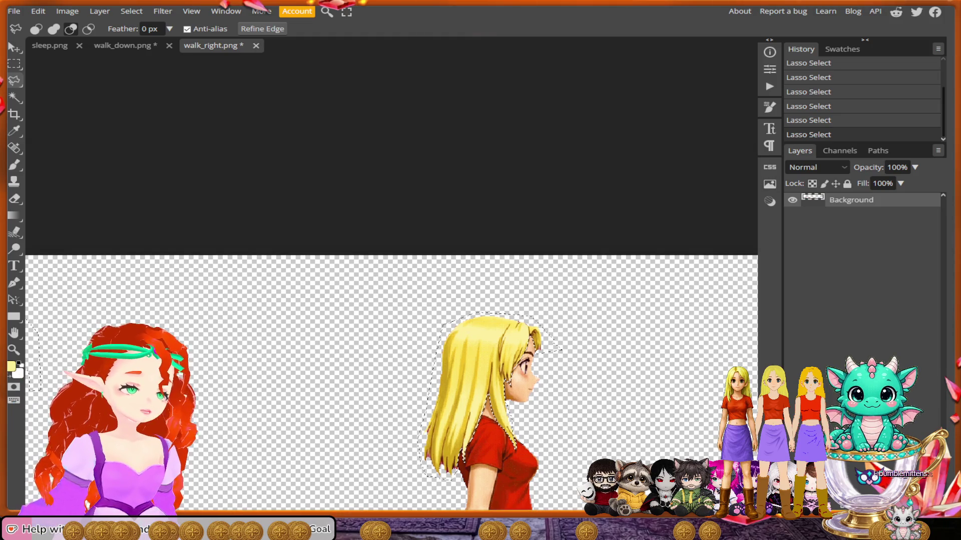
{"action": "scroll", "coordinate": [390, 300], "scroll_direction": "down", "scroll_amount": 3}
{"action": "scroll", "coordinate": [391, 300], "scroll_direction": "up", "scroll_amount": 3}
{"action": "scroll", "coordinate": [390, 300], "scroll_direction": "down", "scroll_amount": 3}
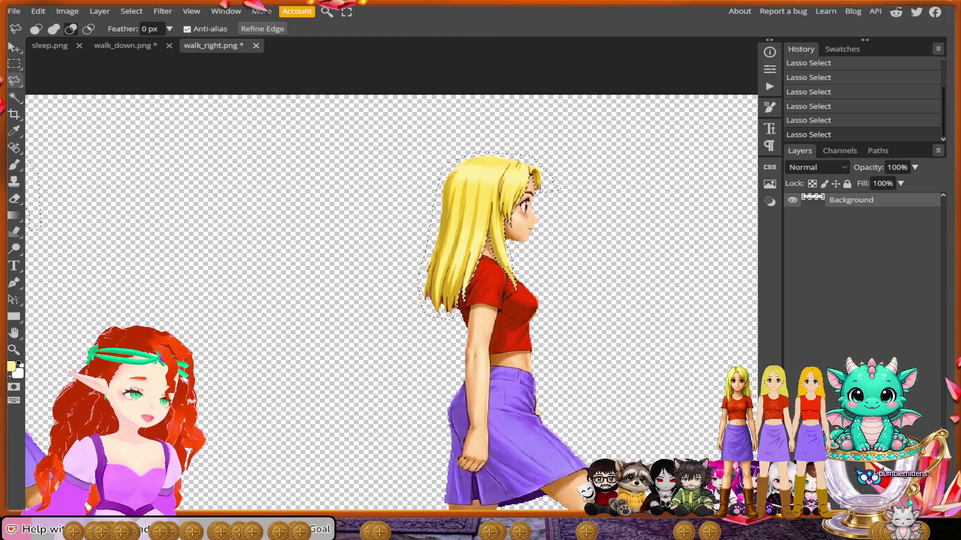
{"action": "scroll", "coordinate": [643, 288], "scroll_direction": "up", "scroll_amount": 5}
{"action": "scroll", "coordinate": [391, 300], "scroll_direction": "up", "scroll_amount": 3}
{"action": "scroll", "coordinate": [390, 300], "scroll_direction": "down", "scroll_amount": 3}
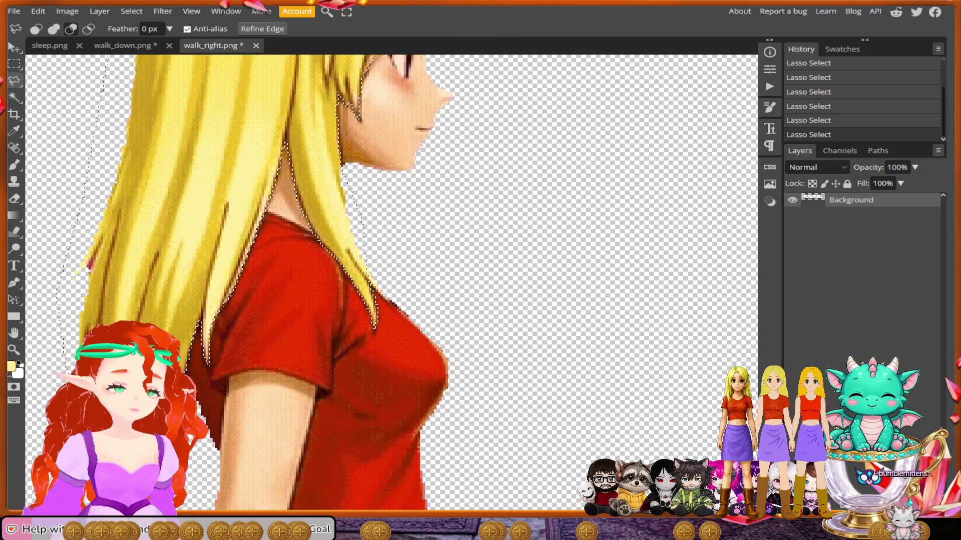
{"action": "scroll", "coordinate": [391, 301], "scroll_direction": "up", "scroll_amount": 3}
{"action": "scroll", "coordinate": [391, 281], "scroll_direction": "right", "scroll_amount": 2}
{"action": "scroll", "coordinate": [390, 280], "scroll_direction": "left", "scroll_amount": 4}
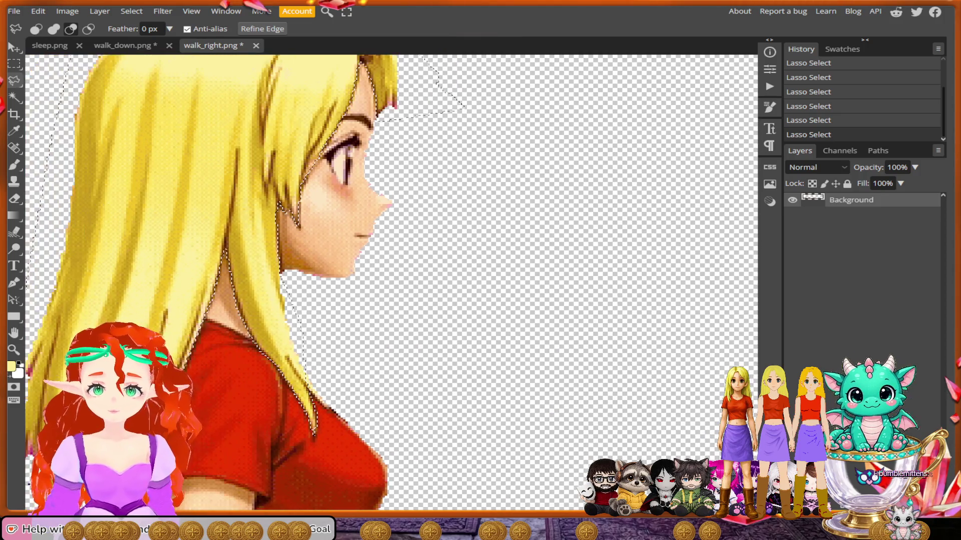
{"action": "scroll", "coordinate": [390, 281], "scroll_direction": "left", "scroll_amount": 1}
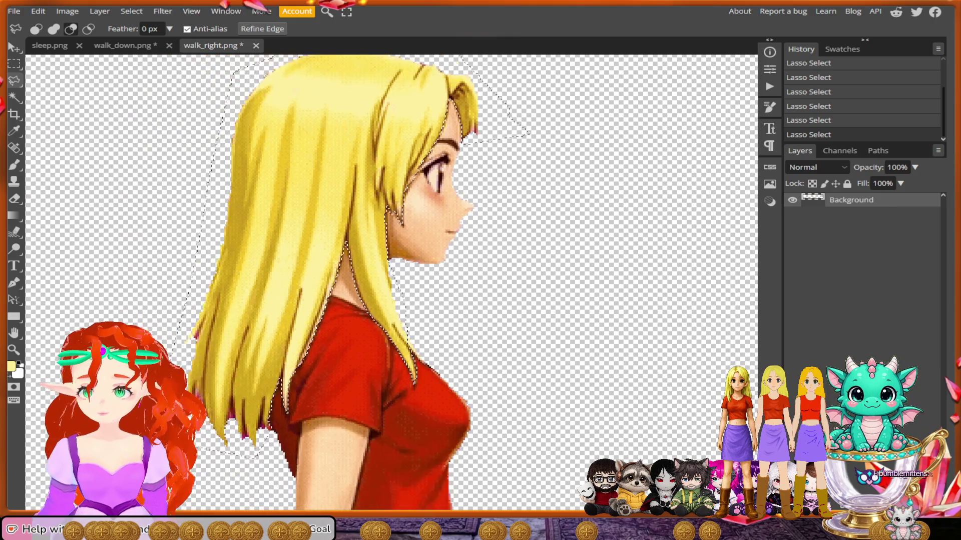
{"action": "scroll", "coordinate": [391, 280], "scroll_direction": "right", "scroll_amount": 4}
{"action": "scroll", "coordinate": [390, 280], "scroll_direction": "right", "scroll_amount": 2}
{"action": "scroll", "coordinate": [391, 280], "scroll_direction": "right", "scroll_amount": 3}
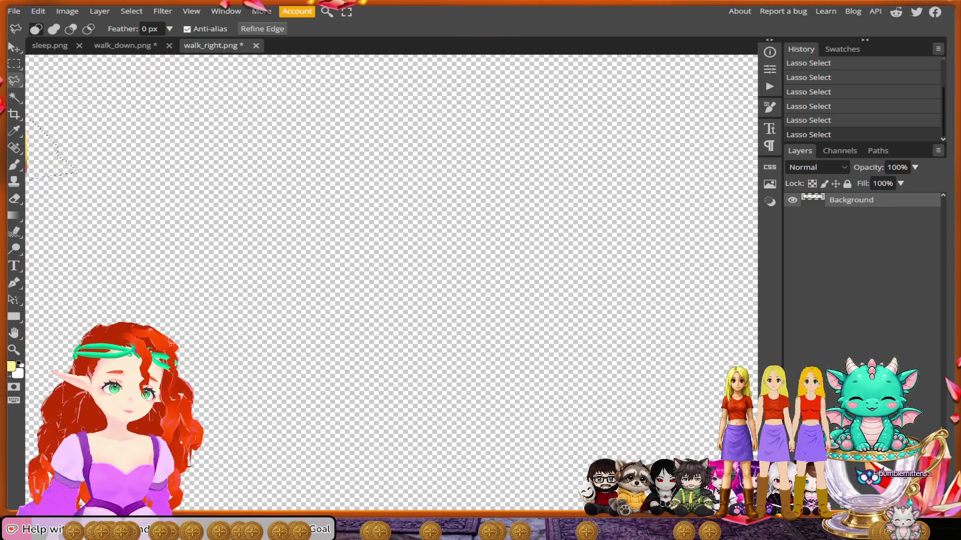
{"action": "scroll", "coordinate": [390, 280], "scroll_direction": "right", "scroll_amount": 6}
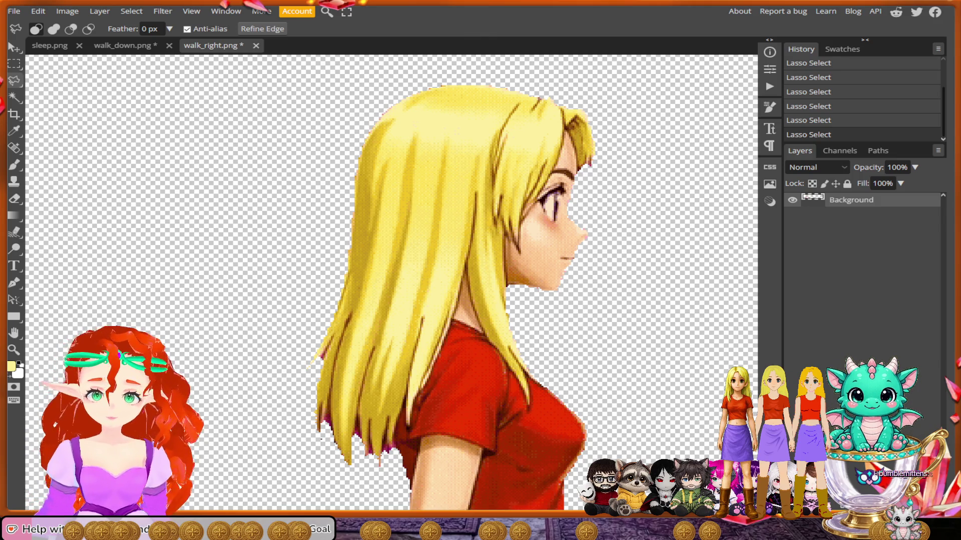
Place Polygonal Lasso points over the top of the head, down the back of the hair, around its ends.
{"action": "left_click", "coordinate": [630, 151]}
{"action": "left_click", "coordinate": [596, 86]}
{"action": "left_click", "coordinate": [493, 69]}
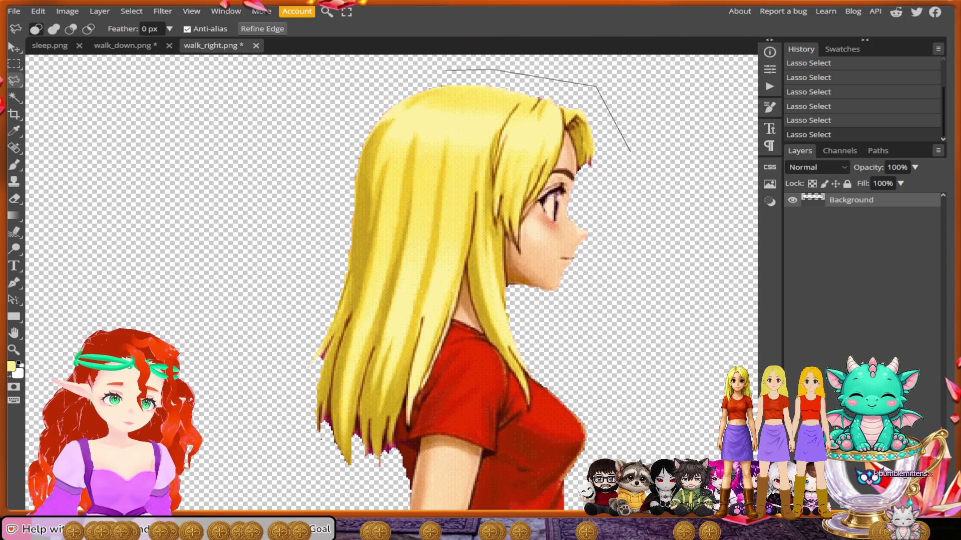
{"action": "left_click", "coordinate": [423, 71]}
{"action": "left_click", "coordinate": [345, 109]}
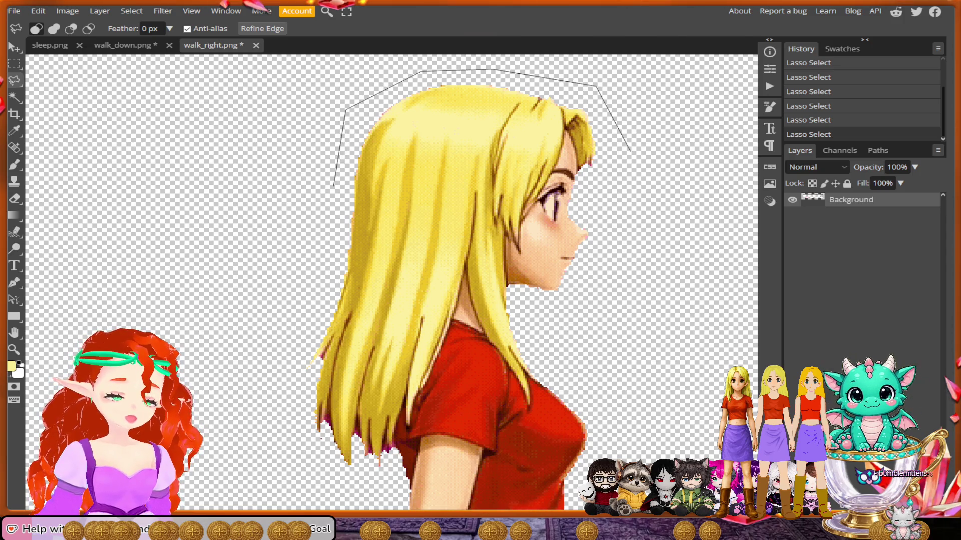
{"action": "left_click", "coordinate": [323, 249]}
{"action": "left_click", "coordinate": [298, 318]}
{"action": "left_click", "coordinate": [289, 398]}
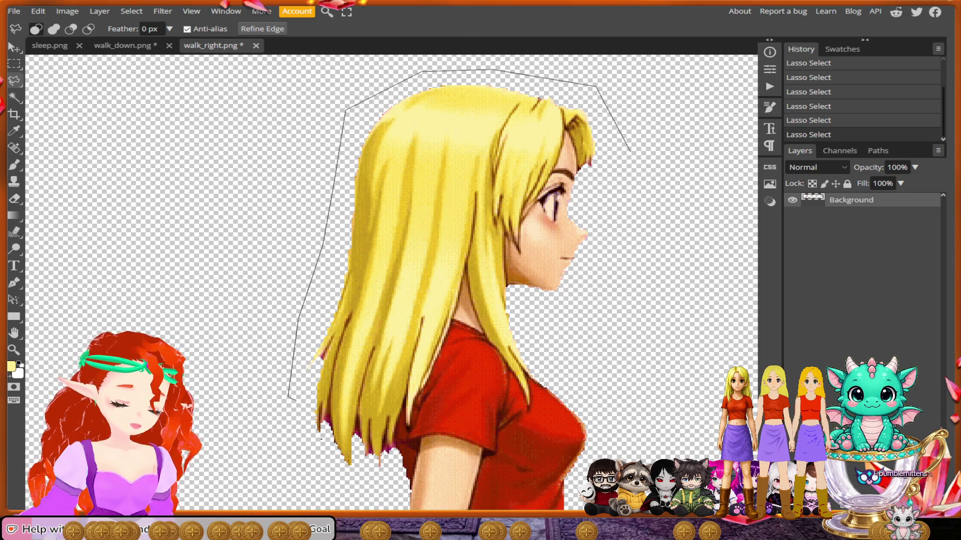
{"action": "left_click", "coordinate": [299, 461]}
{"action": "left_click", "coordinate": [376, 481]}
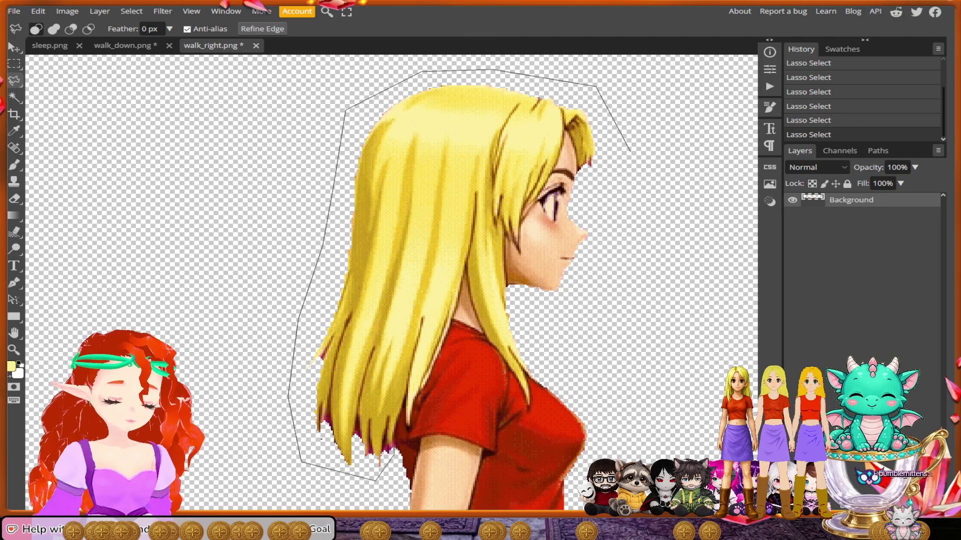
{"action": "scroll", "coordinate": [395, 435], "scroll_direction": "up", "scroll_amount": 2}
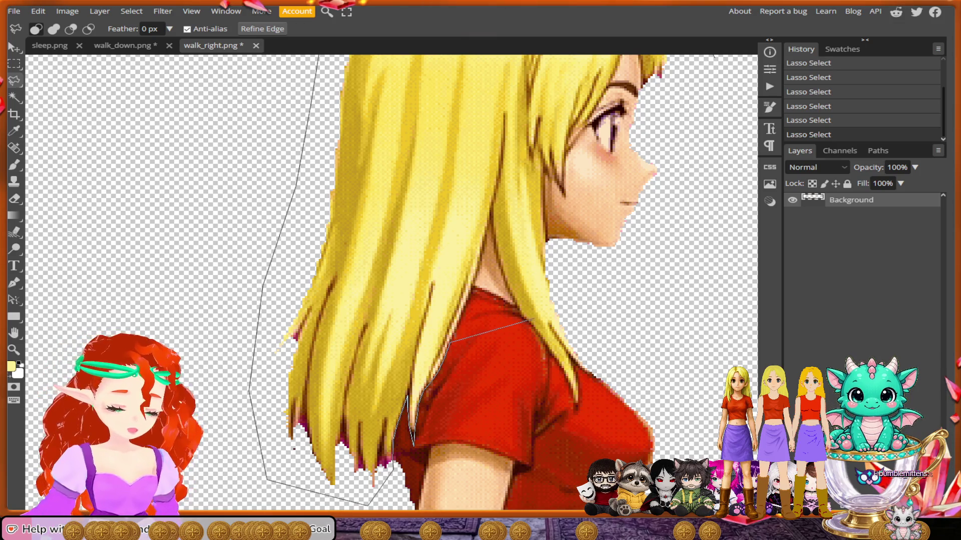
Lasso-trace the hair edge down over the red shirt, then up the front edge to just under the chin.
{"action": "scroll", "coordinate": [531, 324], "scroll_direction": "up", "scroll_amount": 1}
{"action": "scroll", "coordinate": [533, 323], "scroll_direction": "up", "scroll_amount": 1}
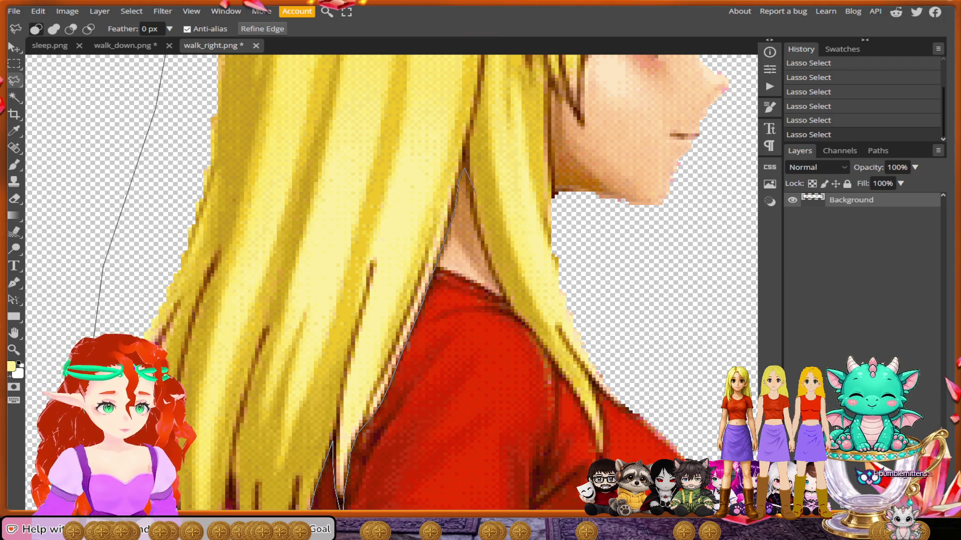
{"action": "left_click_drag", "start_coordinate": [465, 169], "coordinate": [473, 200]}
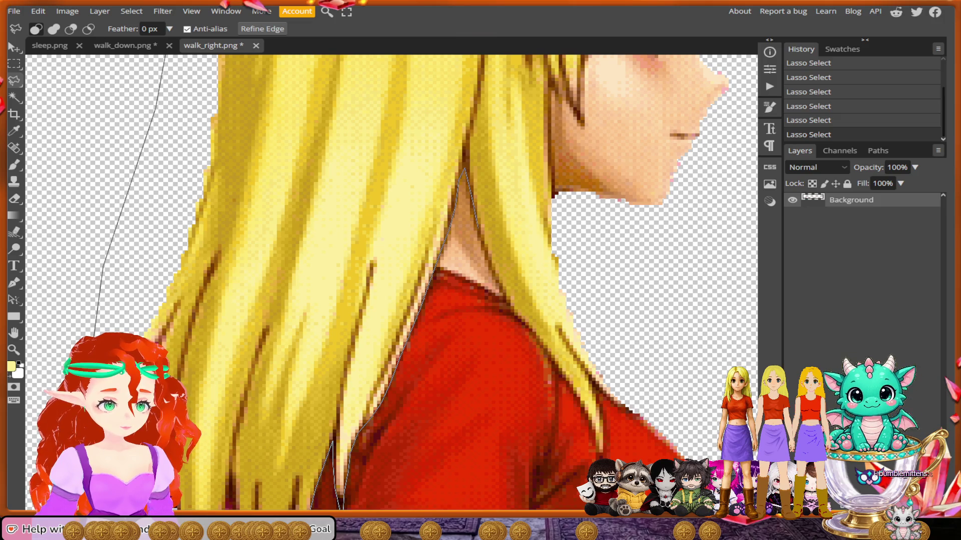
{"action": "mouse_move", "coordinate": [479, 237]}
{"action": "left_mouse_down"}
{"action": "mouse_move", "coordinate": [500, 280]}
{"action": "mouse_move", "coordinate": [528, 289]}
{"action": "mouse_move", "coordinate": [501, 287]}
{"action": "mouse_move", "coordinate": [512, 306]}
{"action": "left_mouse_up"}
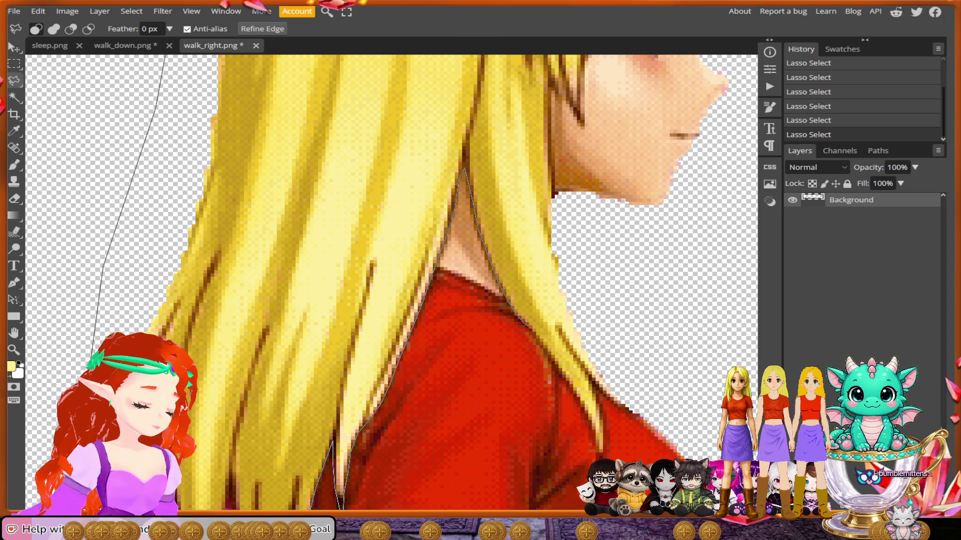
{"action": "mouse_move", "coordinate": [532, 330]}
{"action": "left_mouse_down"}
{"action": "mouse_move", "coordinate": [544, 348]}
{"action": "mouse_move", "coordinate": [549, 331]}
{"action": "left_mouse_up"}
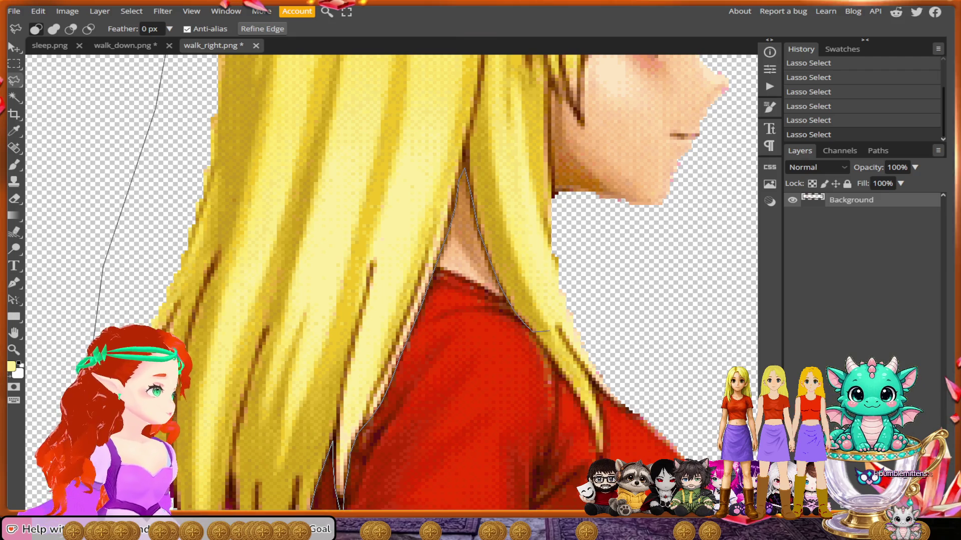
{"action": "mouse_move", "coordinate": [550, 331]}
{"action": "left_mouse_down"}
{"action": "mouse_move", "coordinate": [532, 330]}
{"action": "mouse_move", "coordinate": [599, 453]}
{"action": "mouse_move", "coordinate": [604, 422]}
{"action": "mouse_move", "coordinate": [593, 385]}
{"action": "left_mouse_up"}
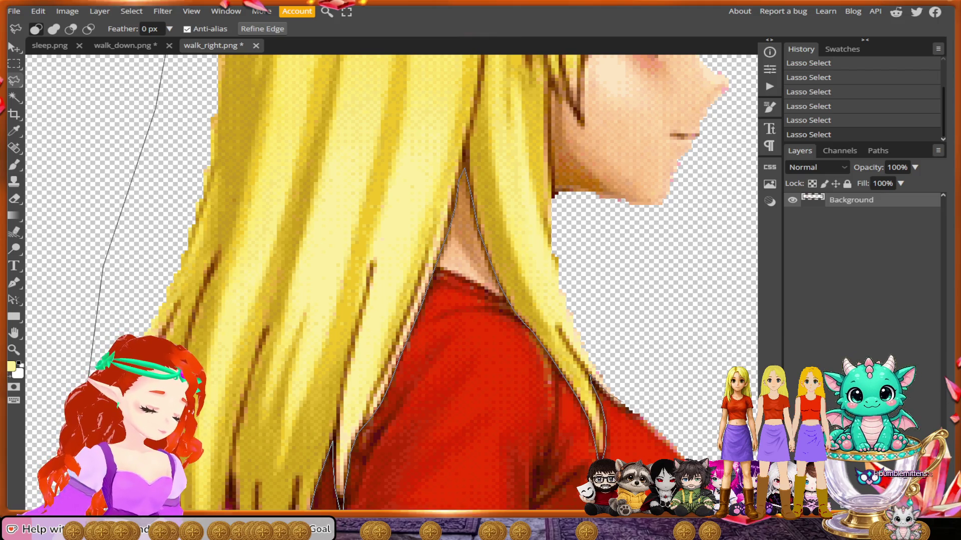
{"action": "left_click_drag", "start_coordinate": [626, 406], "coordinate": [562, 203]}
{"action": "scroll", "coordinate": [563, 203], "scroll_direction": "up", "scroll_amount": 2}
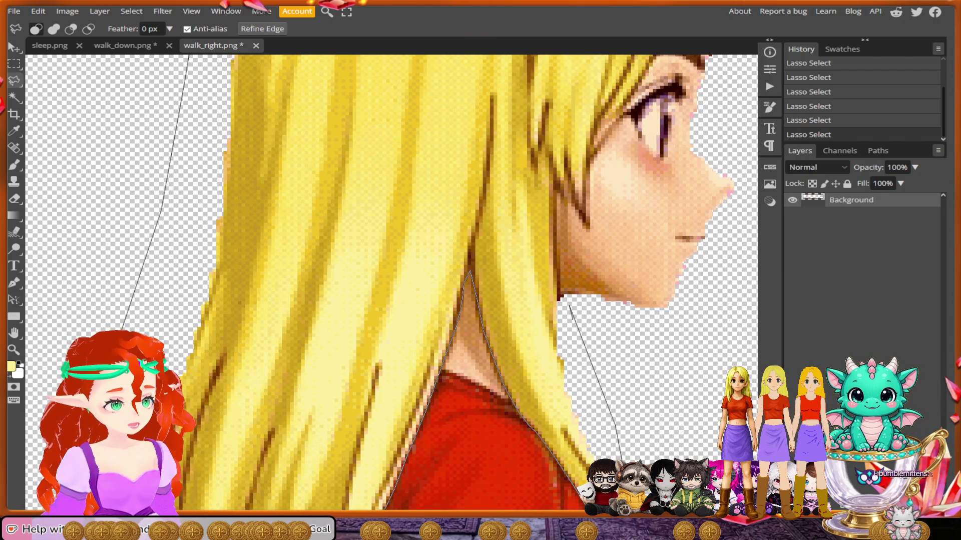
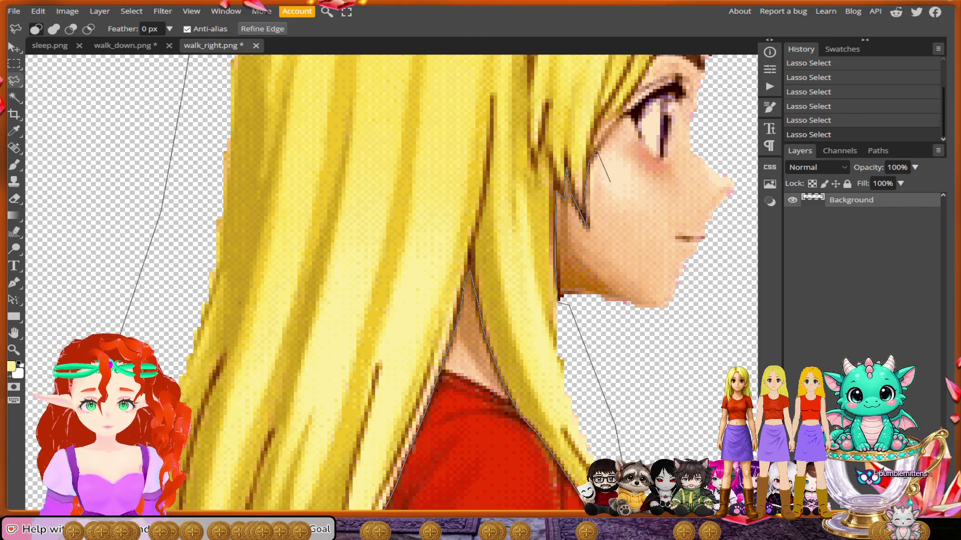
Add the final lasso points around the girl's head and close the hair-and-head selection.
{"action": "scroll", "coordinate": [590, 200], "scroll_direction": "up", "scroll_amount": 3}
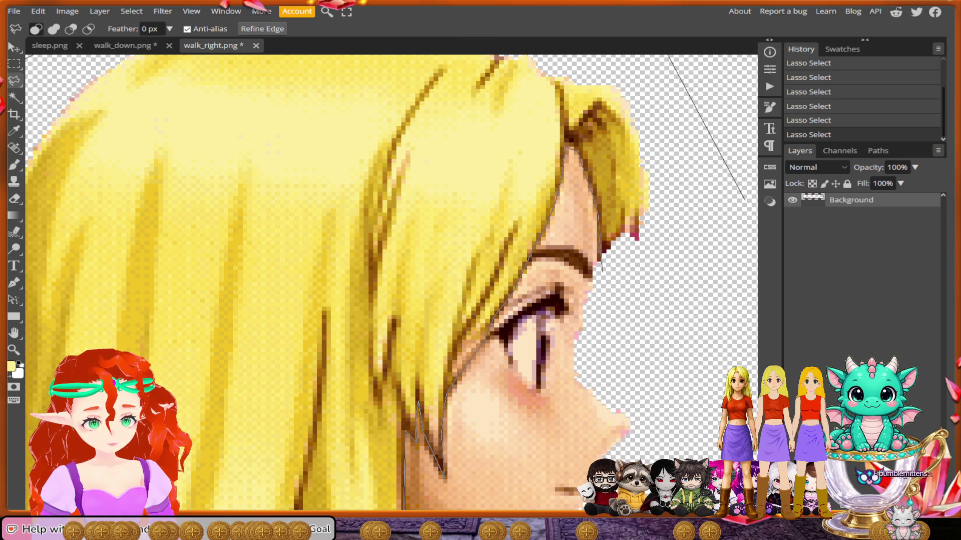
{"action": "left_click", "coordinate": [598, 289]}
{"action": "left_click", "coordinate": [712, 217]}
{"action": "double_click", "coordinate": [724, 218]}
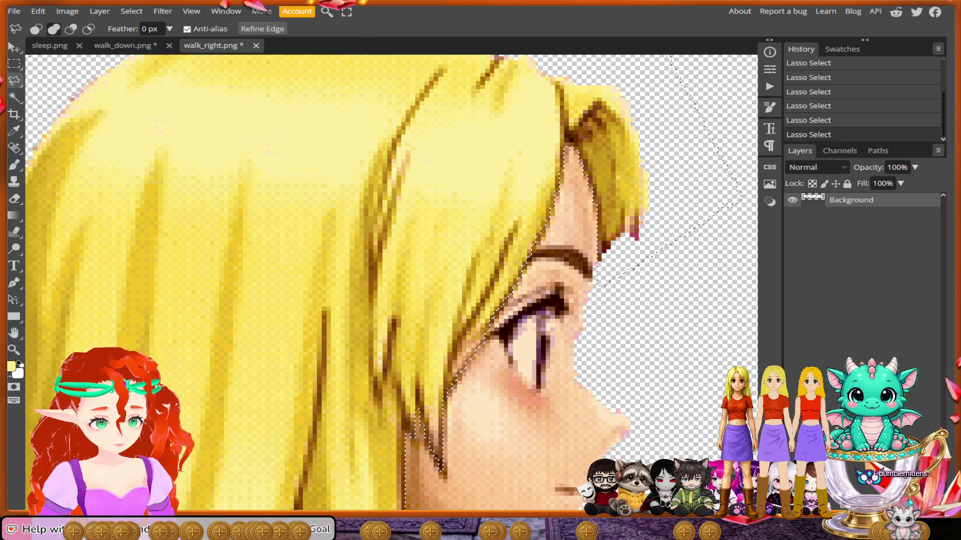
{"action": "scroll", "coordinate": [650, 260], "scroll_direction": "down", "scroll_amount": 5}
{"action": "scroll", "coordinate": [391, 310], "scroll_direction": "up", "scroll_amount": 1}
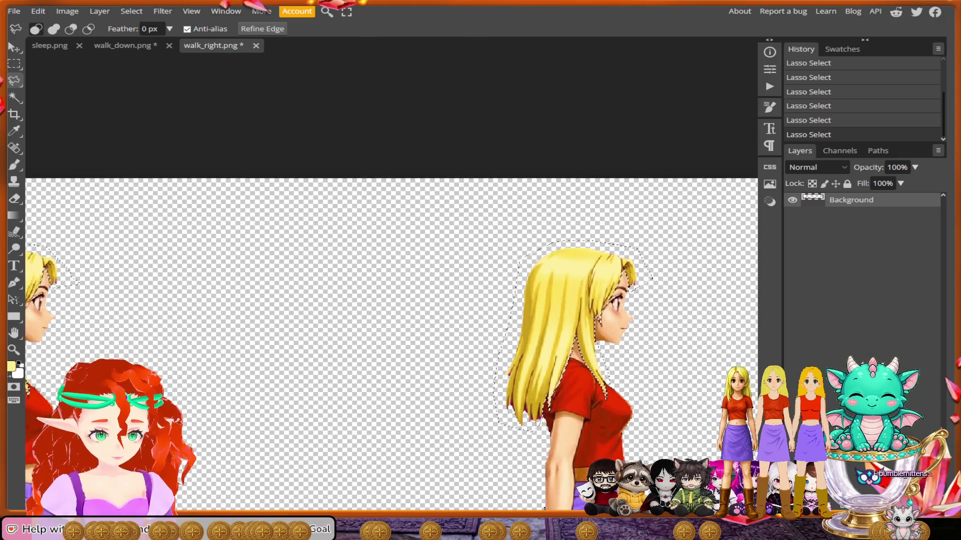
Start the next frame's lasso outline beside her head and trace over the top of her hair.
{"action": "scroll", "coordinate": [390, 311], "scroll_direction": "right", "scroll_amount": 10}
{"action": "scroll", "coordinate": [576, 300], "scroll_direction": "up", "scroll_amount": 6}
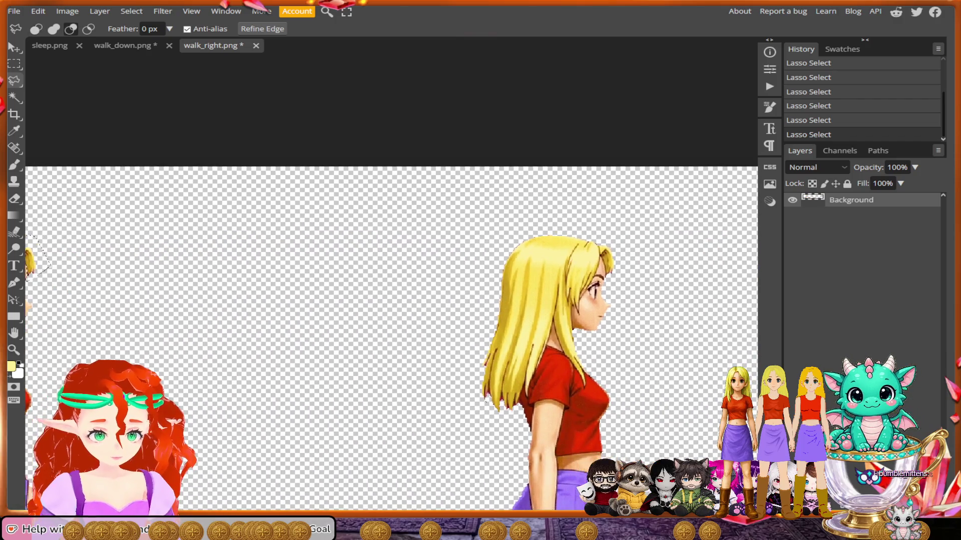
{"action": "scroll", "coordinate": [390, 280], "scroll_direction": "left", "scroll_amount": 3}
{"action": "scroll", "coordinate": [390, 281], "scroll_direction": "up", "scroll_amount": 2}
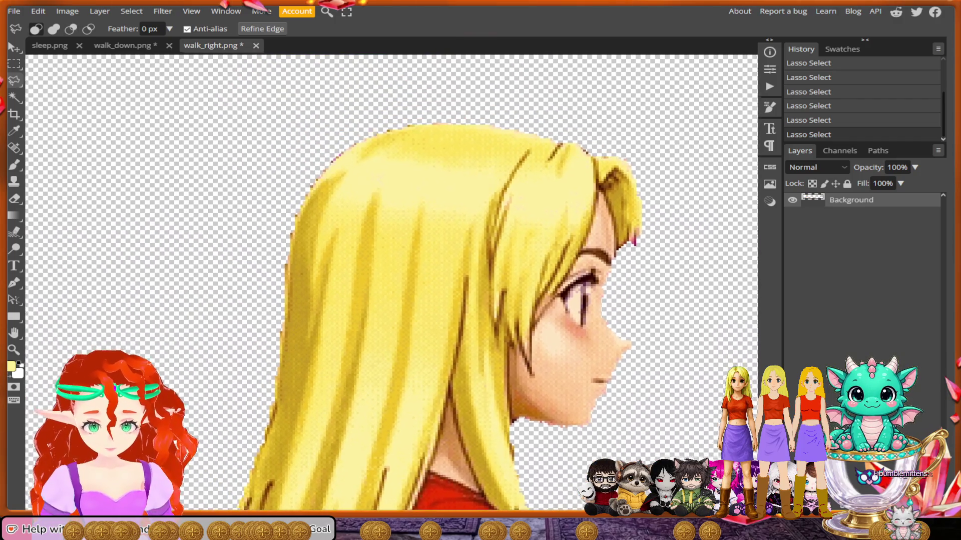
{"action": "left_click", "coordinate": [686, 129]}
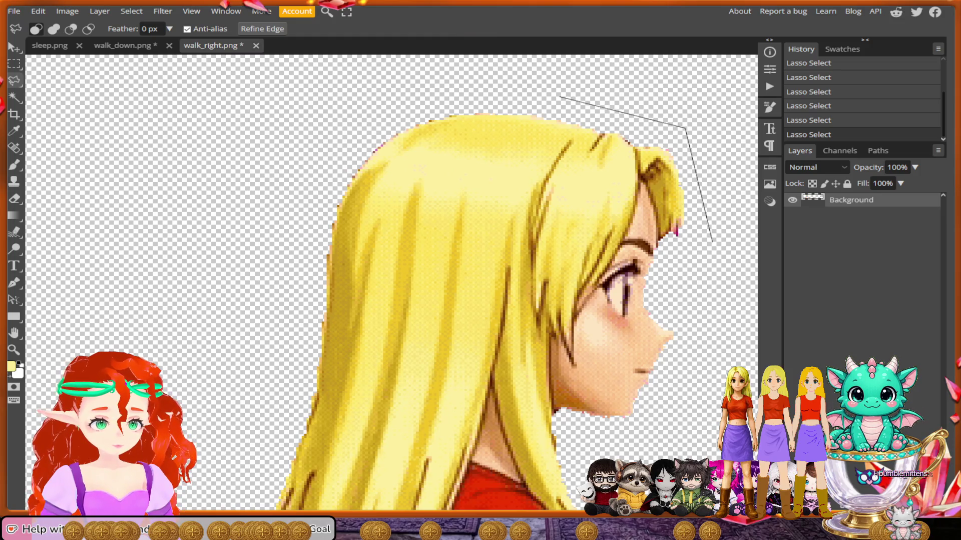
{"action": "left_click", "coordinate": [559, 96]}
{"action": "left_click", "coordinate": [394, 99]}
Carry the outline down the back of her hair, under the hair ends, toward her shoulder.
{"action": "left_click", "coordinate": [289, 239]}
{"action": "left_click", "coordinate": [273, 425]}
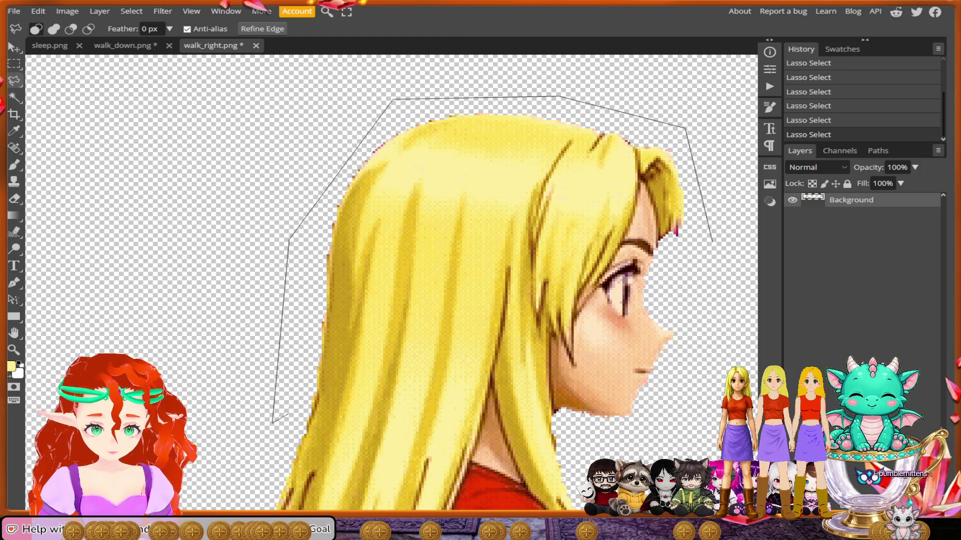
{"action": "scroll", "coordinate": [273, 424], "scroll_direction": "down", "scroll_amount": 5}
{"action": "left_click", "coordinate": [243, 350]}
{"action": "left_click", "coordinate": [262, 458]}
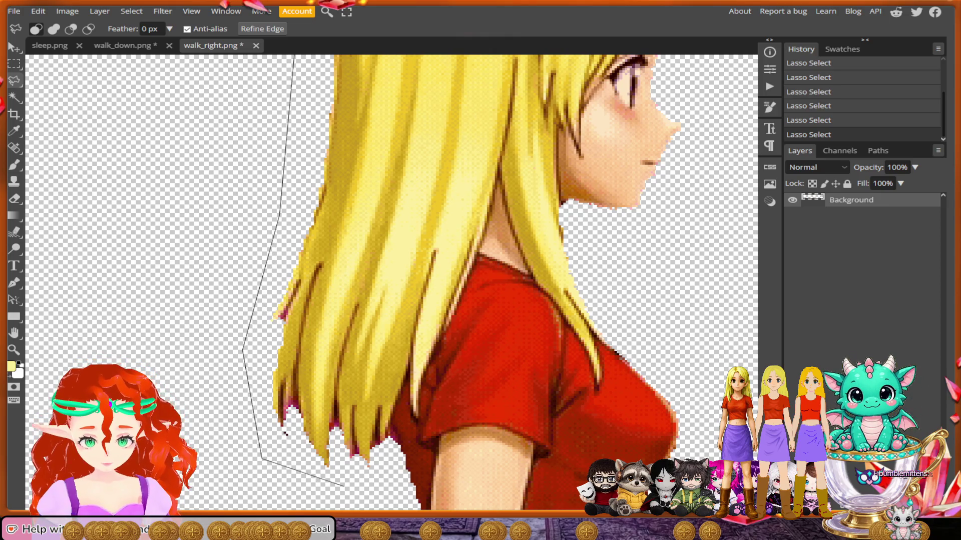
{"action": "left_click", "coordinate": [344, 485]}
{"action": "left_click", "coordinate": [391, 449]}
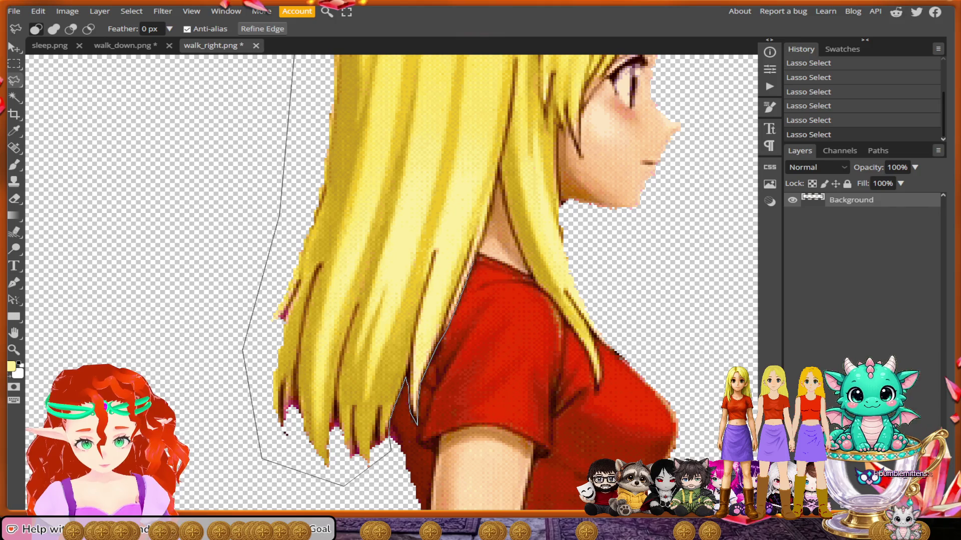
{"action": "scroll", "coordinate": [391, 282], "scroll_direction": "up", "scroll_amount": 3}
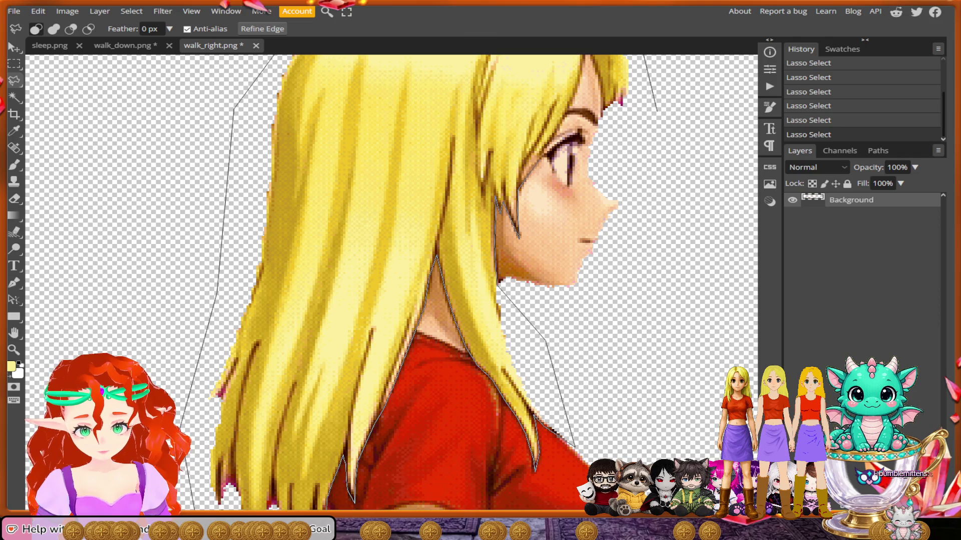
{"action": "scroll", "coordinate": [390, 285], "scroll_direction": "up", "scroll_amount": 2}
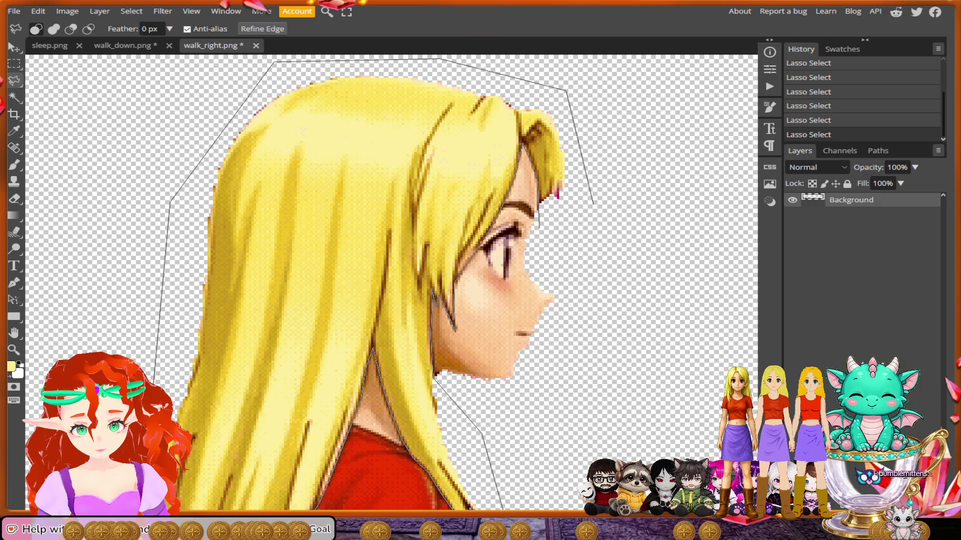
Trace past the front of her bangs and close the outline at the starting point.
{"action": "left_click", "coordinate": [539, 228]}
{"action": "left_click", "coordinate": [589, 198]}
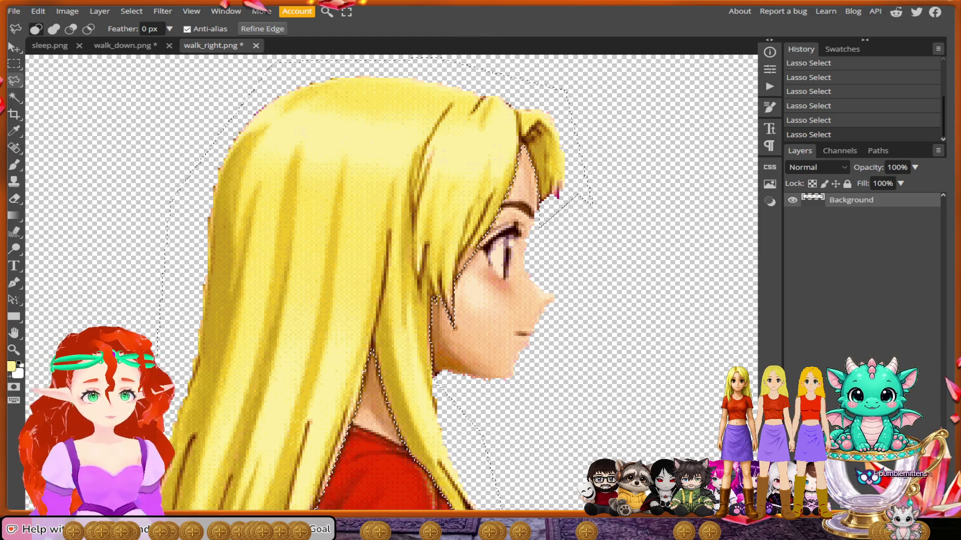
{"action": "scroll", "coordinate": [390, 280], "scroll_direction": "down", "scroll_amount": 3}
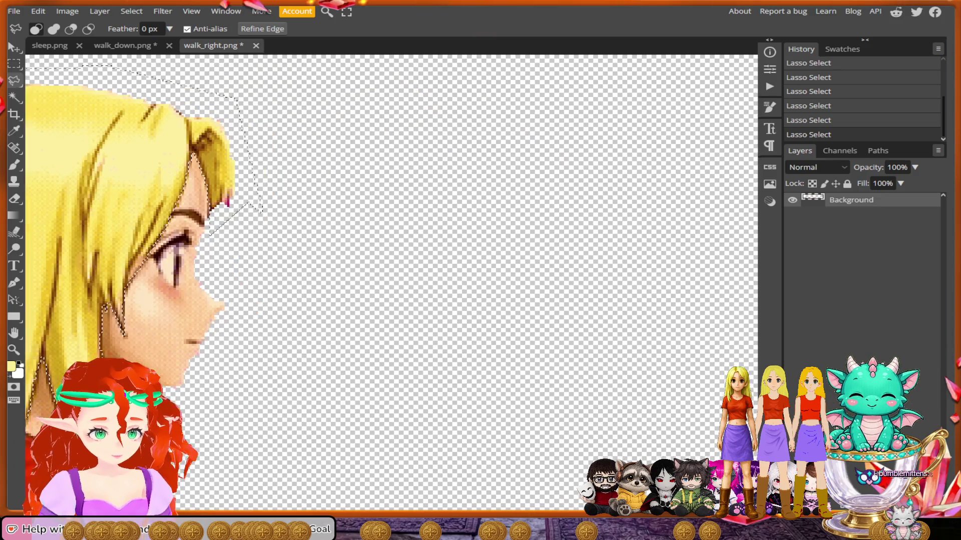
Move to a later walking frame and begin the lasso outline beside her face, across the top of her hair.
{"action": "scroll", "coordinate": [390, 285], "scroll_direction": "down", "scroll_amount": 3}
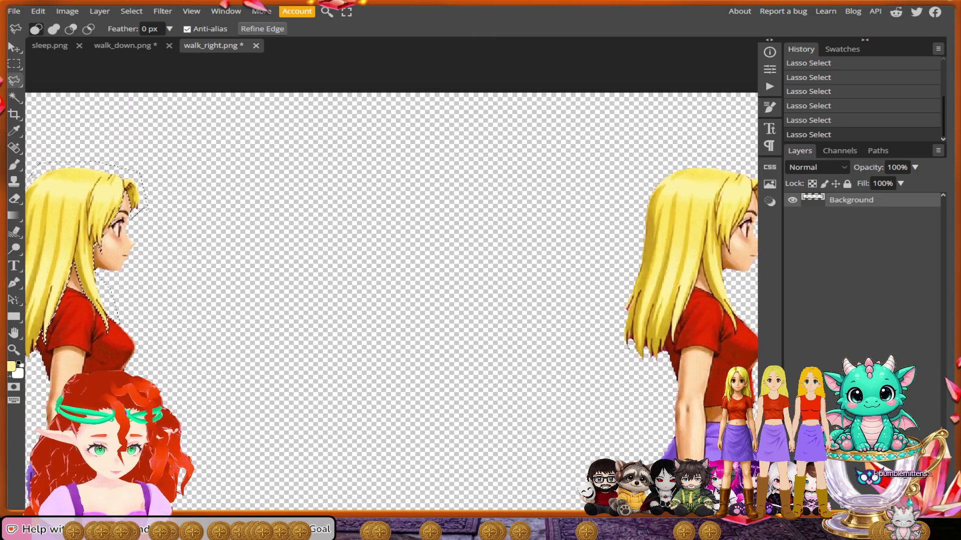
{"action": "scroll", "coordinate": [390, 301], "scroll_direction": "down", "scroll_amount": 5}
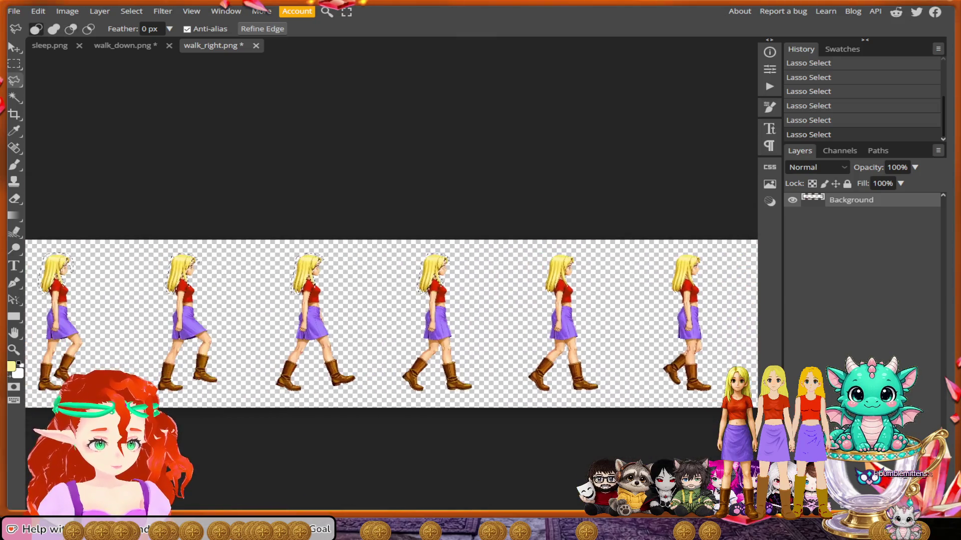
{"action": "scroll", "coordinate": [351, 308], "scroll_direction": "right", "scroll_amount": 1}
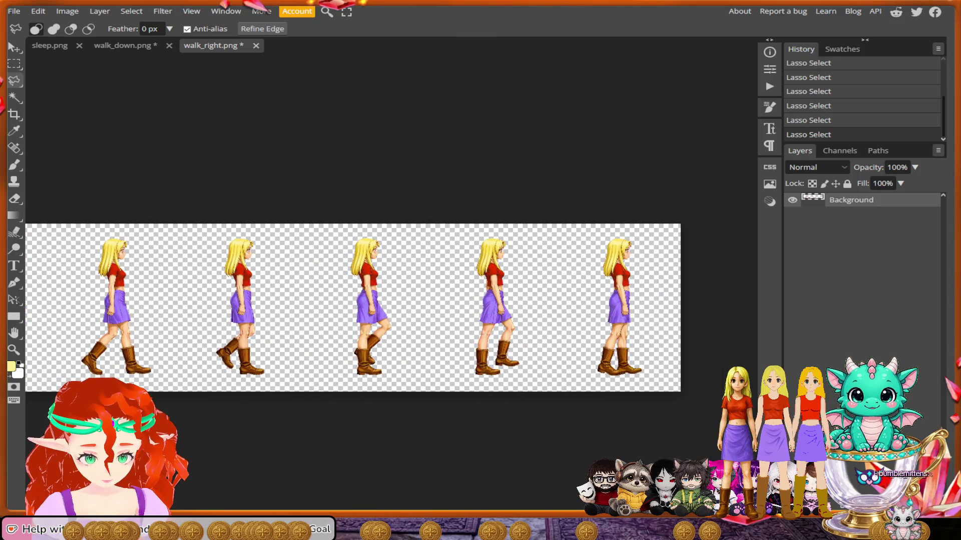
{"action": "scroll", "coordinate": [372, 253], "scroll_direction": "up", "scroll_amount": 5}
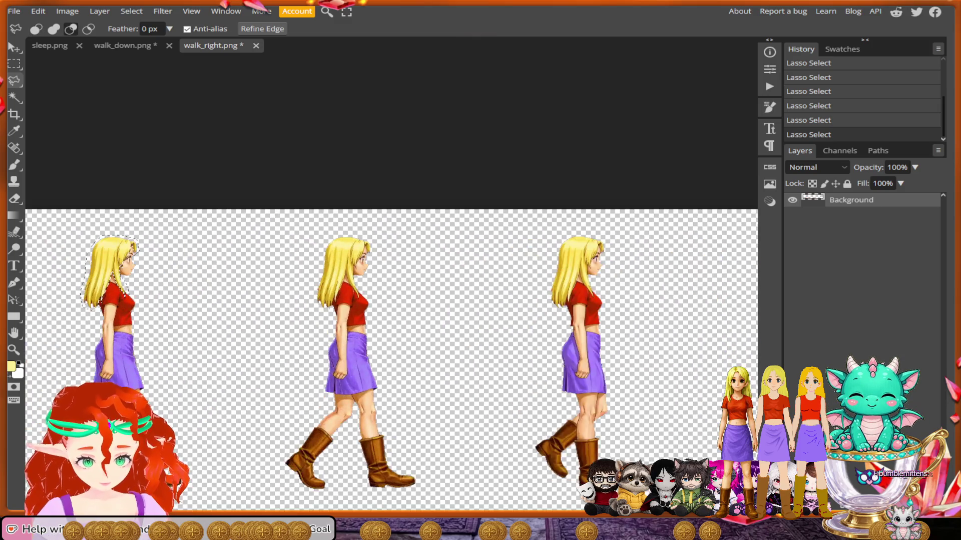
{"action": "scroll", "coordinate": [302, 285], "scroll_direction": "up", "scroll_amount": 4}
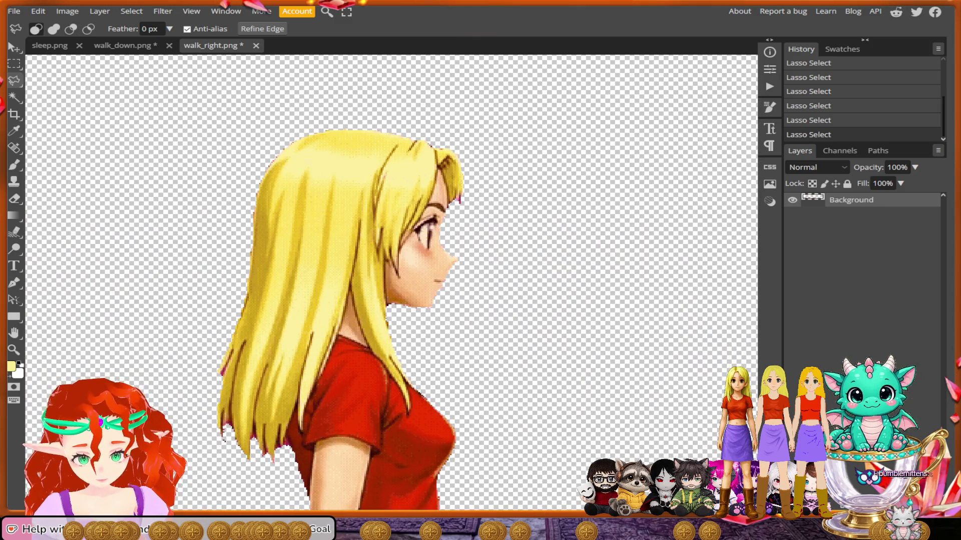
{"action": "scroll", "coordinate": [390, 283], "scroll_direction": "left", "scroll_amount": 3}
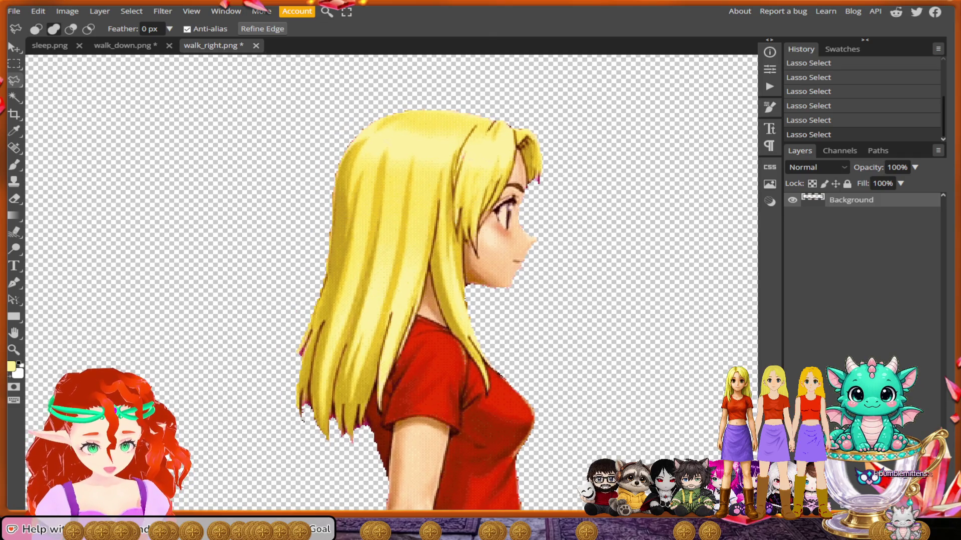
{"action": "left_click", "coordinate": [563, 177]}
{"action": "left_click", "coordinate": [559, 109]}
{"action": "left_click", "coordinate": [383, 87]}
Continue the outline down the back of her hair, below the ends, up toward her neck.
{"action": "left_click", "coordinate": [289, 166]}
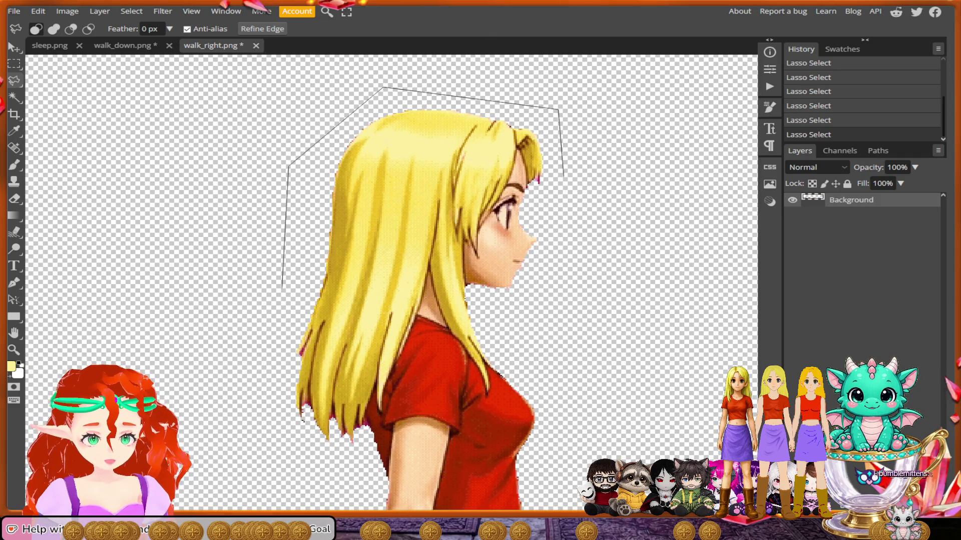
{"action": "left_click", "coordinate": [264, 477]}
{"action": "left_click", "coordinate": [362, 444]}
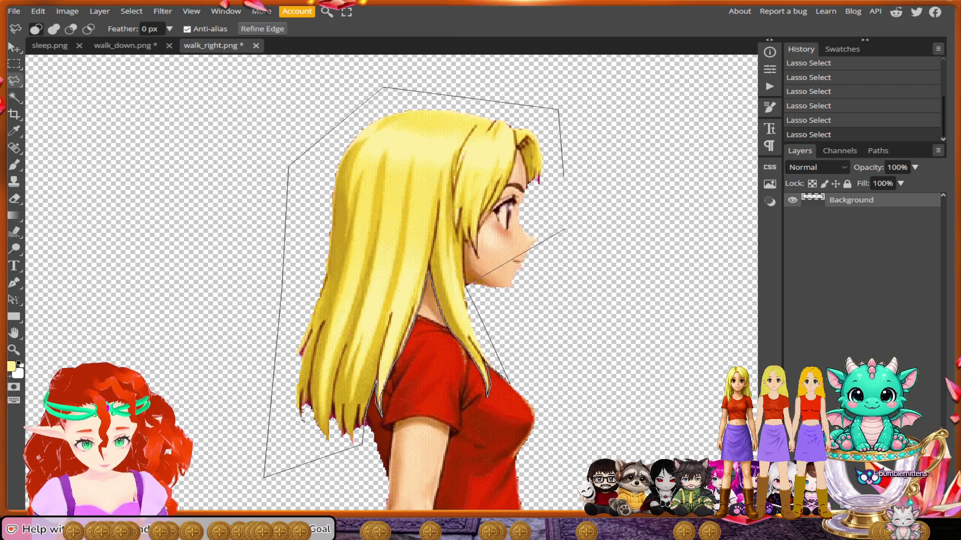
{"action": "scroll", "coordinate": [470, 293], "scroll_direction": "up", "scroll_amount": 2}
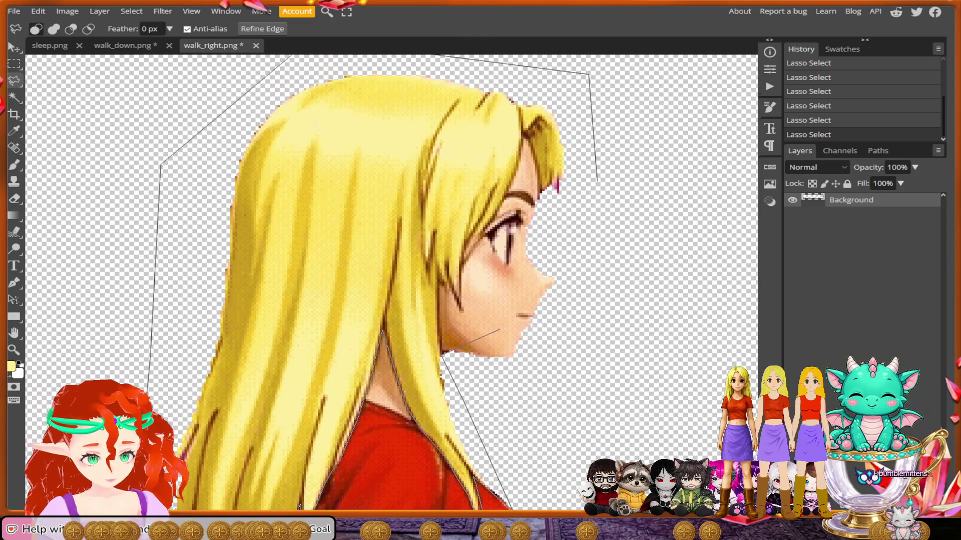
{"action": "scroll", "coordinate": [392, 295], "scroll_direction": "up", "scroll_amount": 3}
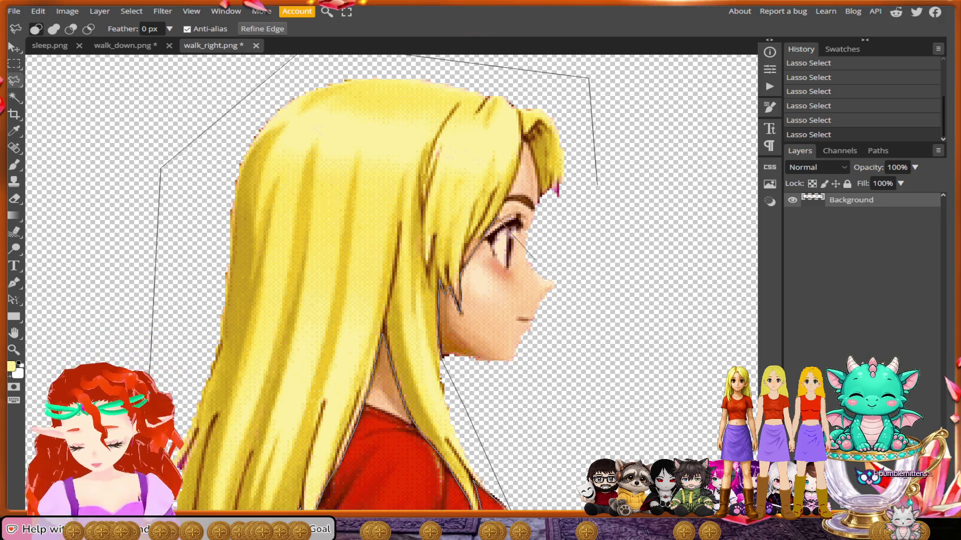
{"action": "scroll", "coordinate": [496, 220], "scroll_direction": "up", "scroll_amount": 2}
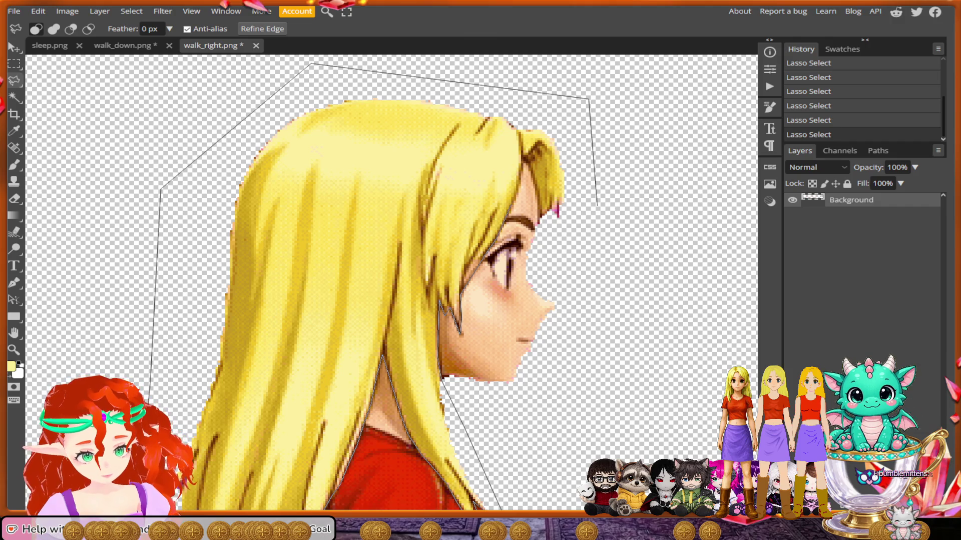